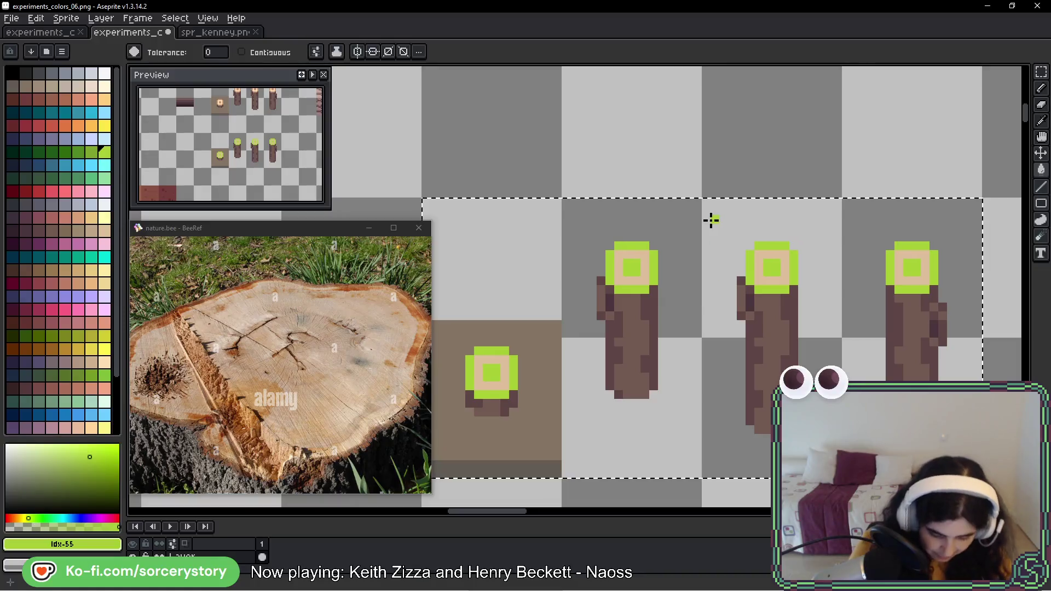
Step: Try two tan swatches on the lime-green stump tops with the non-contiguous bucket, undoing both
{"action": "scroll", "coordinate": [116, 164], "scroll_direction": "down", "scroll_amount": 2}
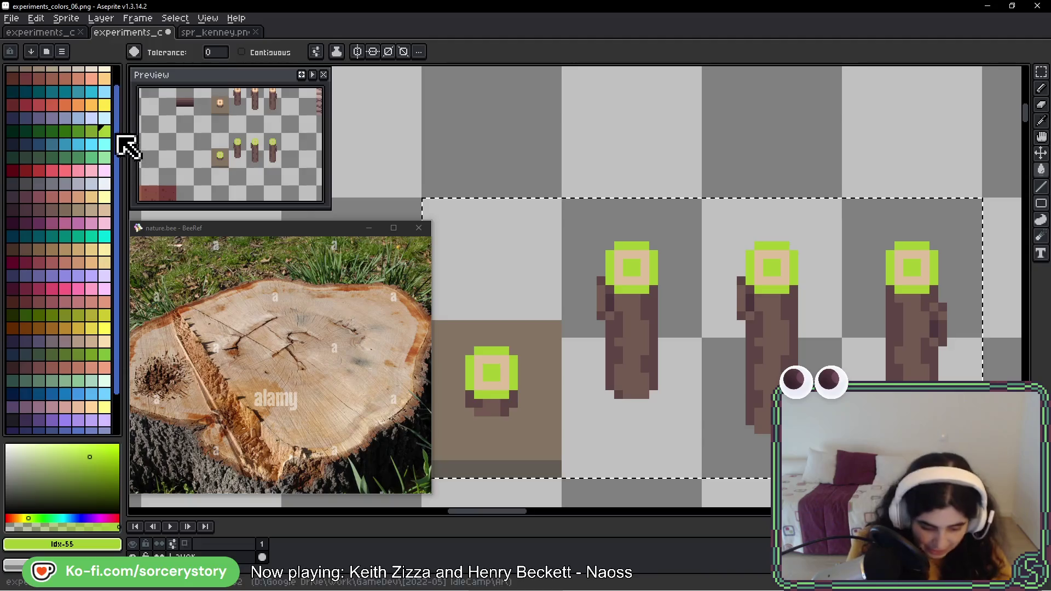
{"action": "scroll", "coordinate": [125, 147], "scroll_direction": "down", "scroll_amount": 3}
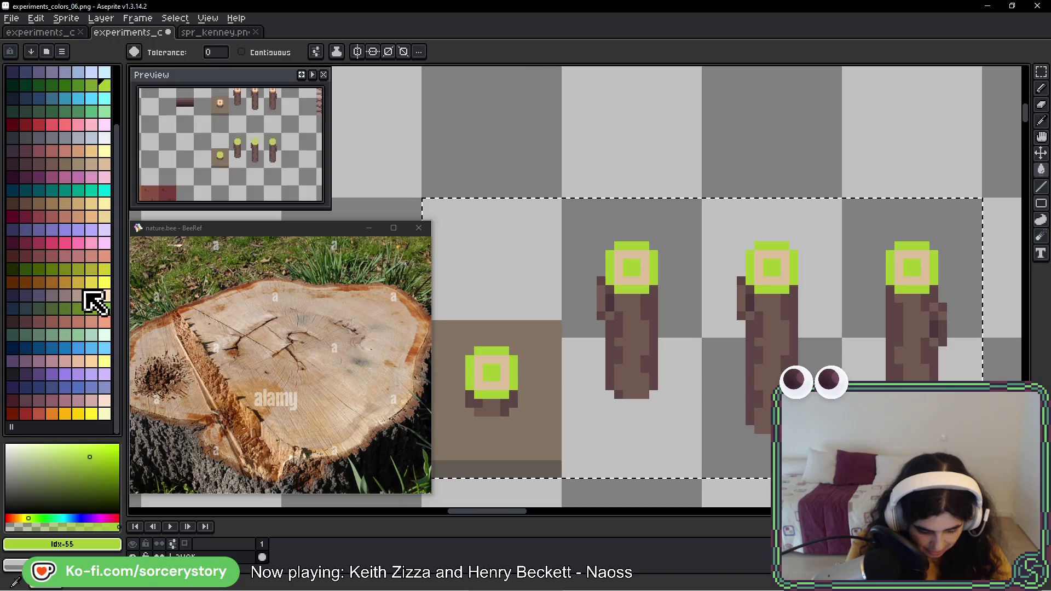
{"action": "left_click", "coordinate": [84, 295]}
{"action": "left_click", "coordinate": [639, 246]}
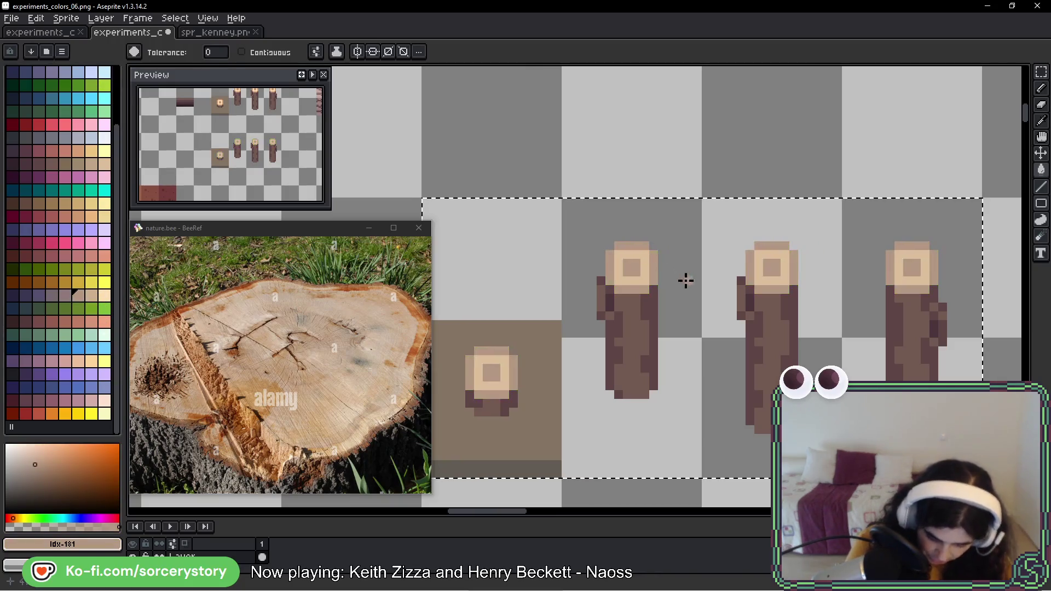
{"action": "key", "text": "ctrl+z"}
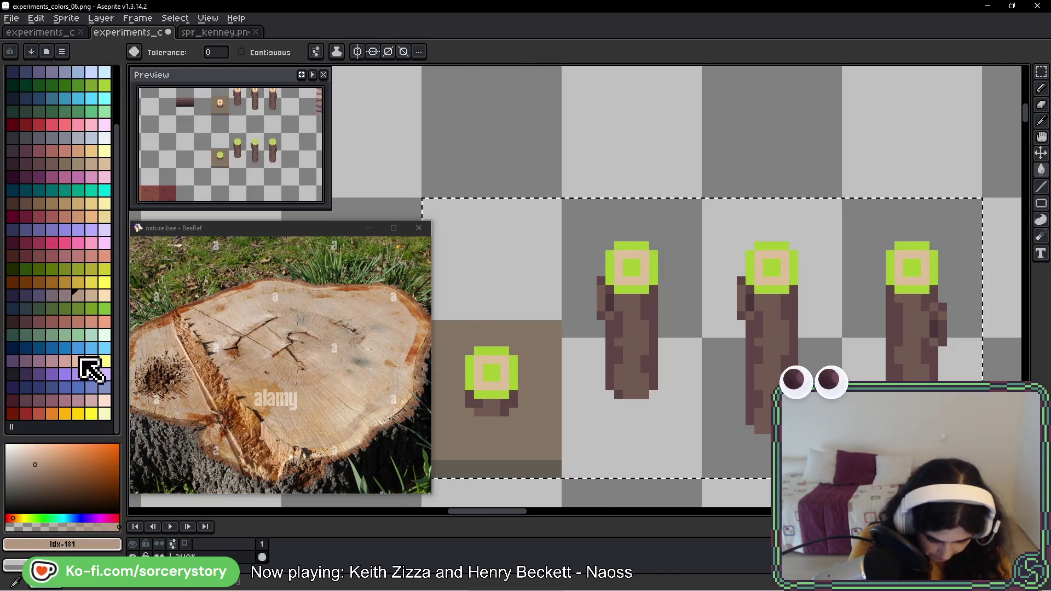
{"action": "left_click", "coordinate": [81, 362]}
{"action": "left_click", "coordinate": [633, 246]}
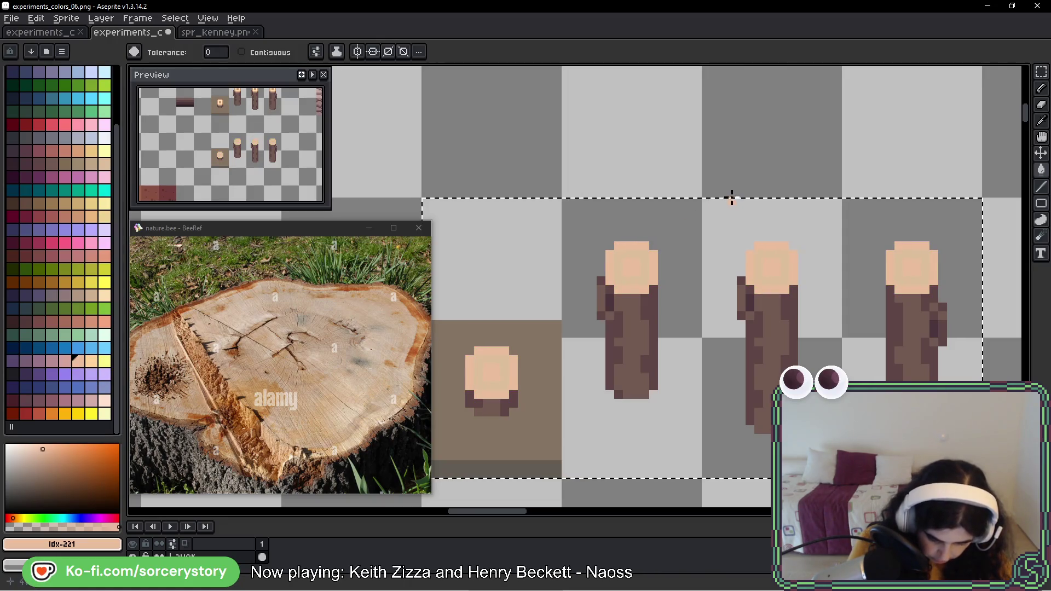
{"action": "key", "text": "ctrl+z"}
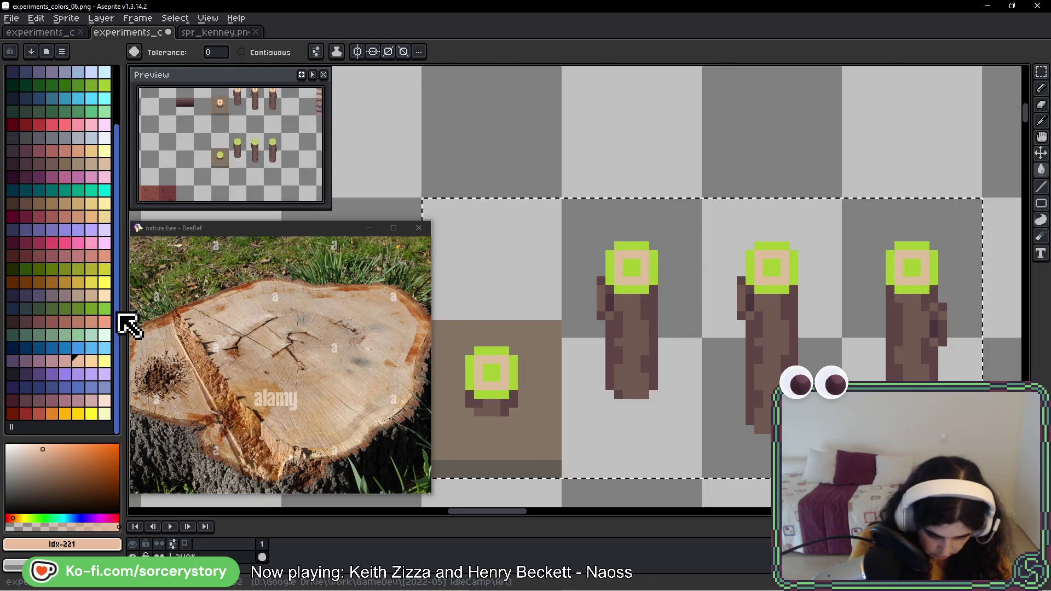
Step: Test two neighbouring salmon shades on the stump tops, undoing each fill
{"action": "left_click_drag", "start_coordinate": [119, 314], "coordinate": [123, 230]}
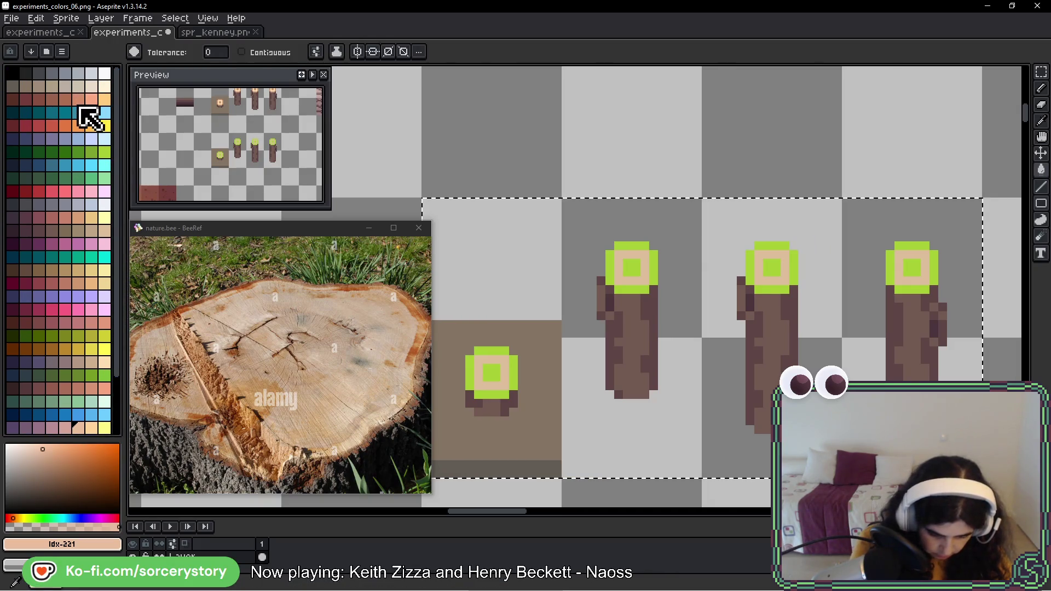
{"action": "left_click", "coordinate": [79, 102]}
{"action": "left_click", "coordinate": [628, 245]}
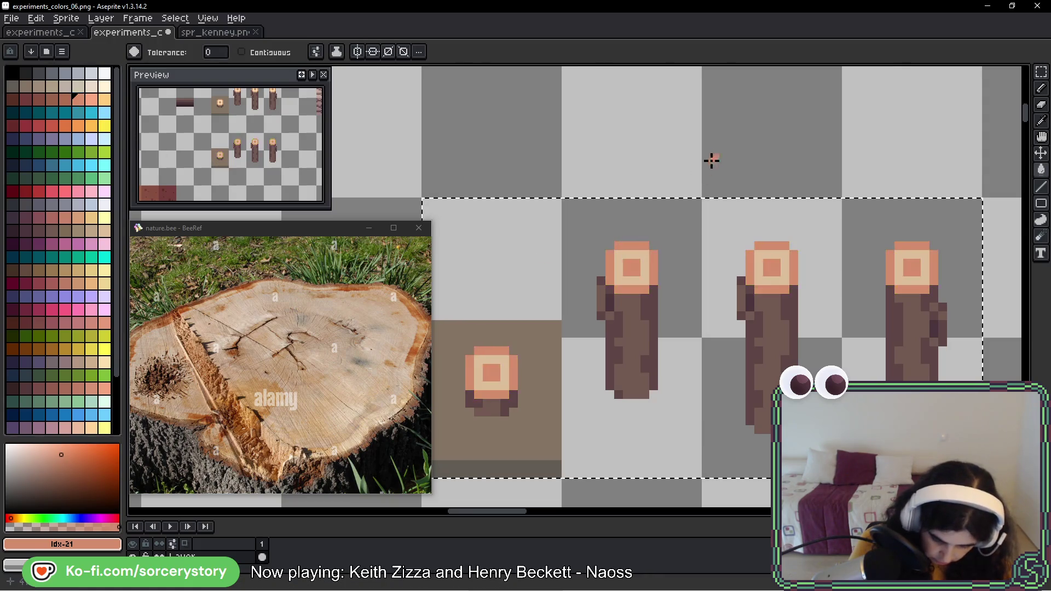
{"action": "key", "text": "ctrl+z"}
{"action": "left_click", "coordinate": [93, 100]}
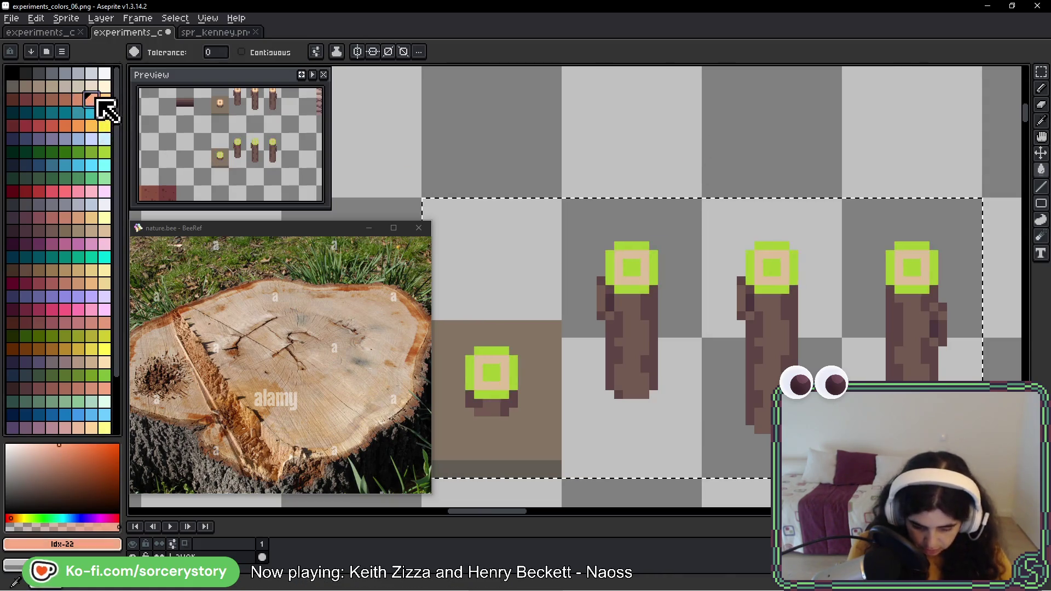
{"action": "left_click", "coordinate": [628, 245]}
{"action": "key", "text": "ctrl+z"}
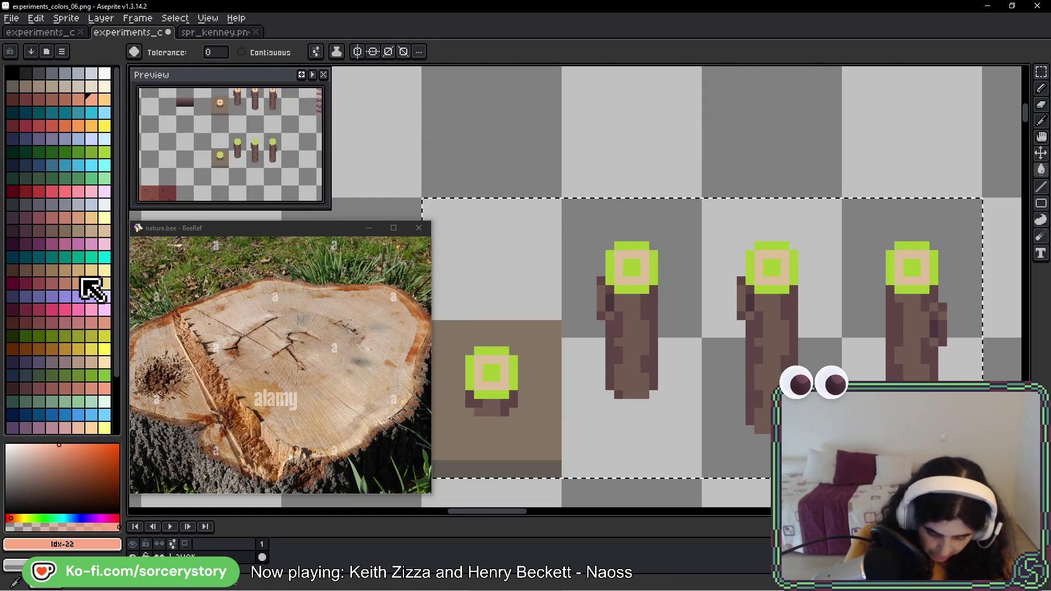
Step: Fill the stump tops with the final tan, then eyedrop the light and darker tans
{"action": "left_click", "coordinate": [79, 283]}
{"action": "left_click", "coordinate": [628, 247]}
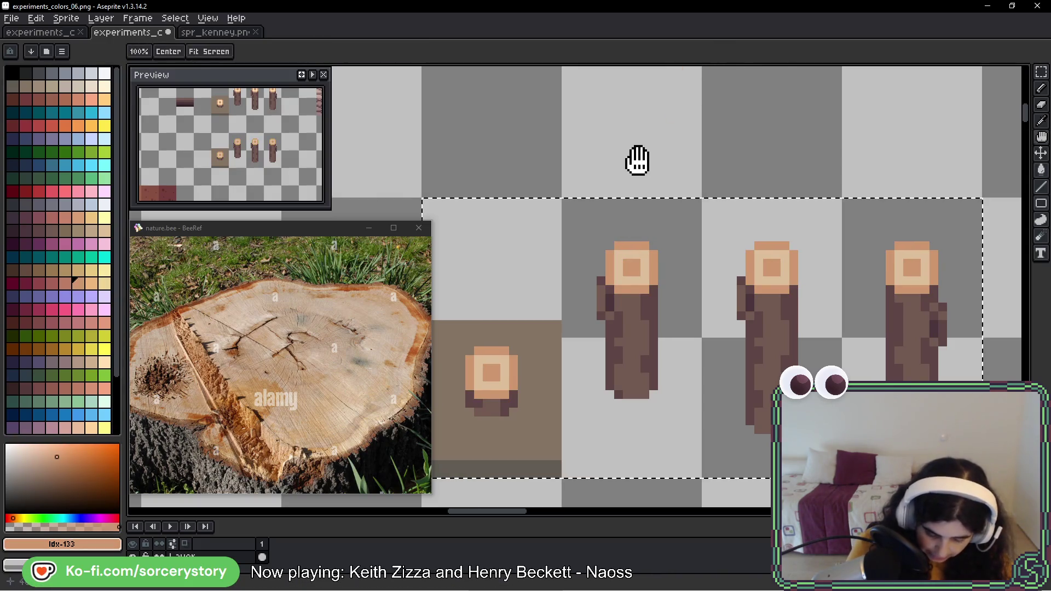
{"action": "mouse_move", "coordinate": [669, 157]}
{"action": "left_mouse_down"}
{"action": "mouse_move", "coordinate": [666, 169]}
{"action": "mouse_move", "coordinate": [666, 152]}
{"action": "left_mouse_up"}
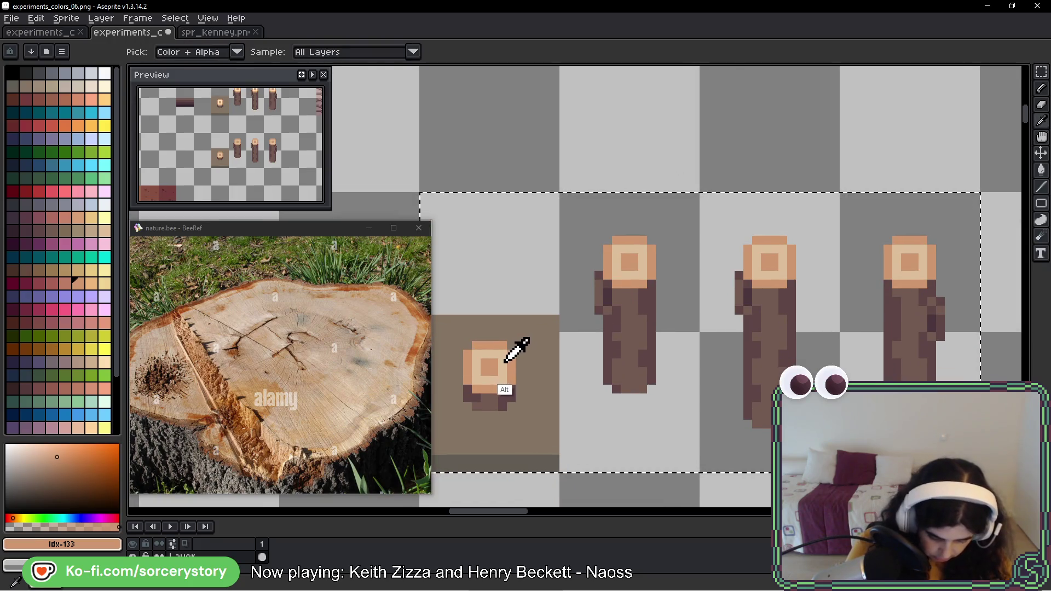
{"action": "left_click", "coordinate": [504, 362], "text": "alt"}
{"action": "left_click", "coordinate": [514, 368], "text": "alt"}
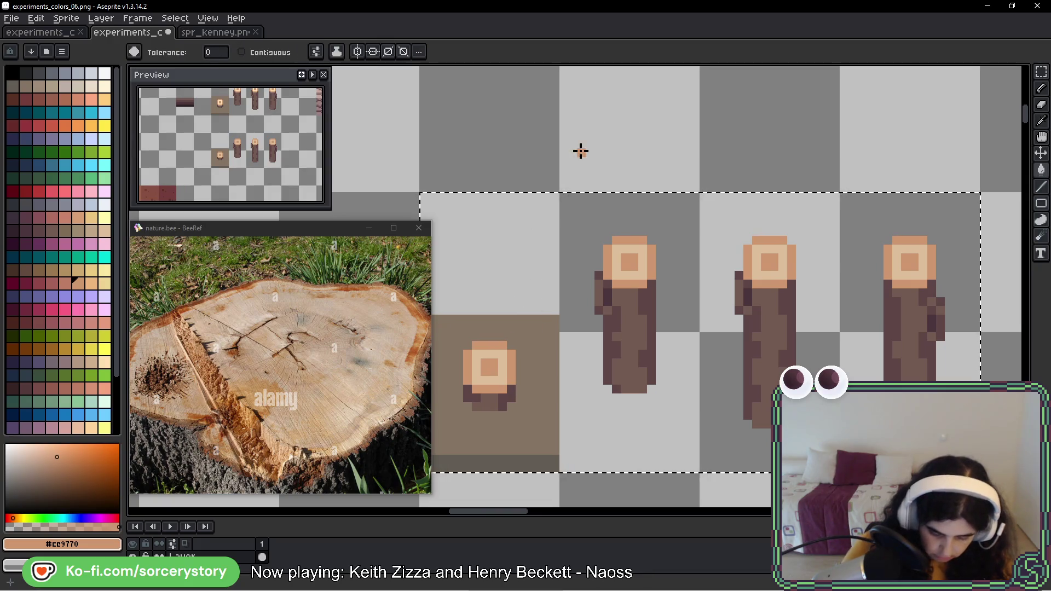
{"action": "scroll", "coordinate": [581, 152], "scroll_direction": "down", "scroll_amount": 2}
{"action": "left_click_drag", "start_coordinate": [579, 157], "coordinate": [542, 379]}
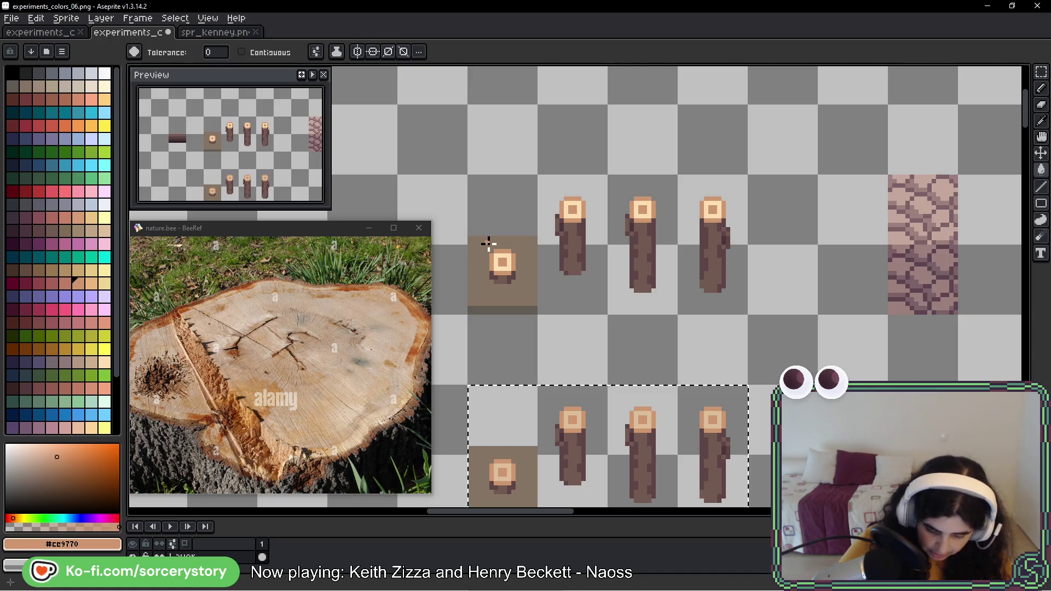
{"action": "scroll", "coordinate": [488, 244], "scroll_direction": "up", "scroll_amount": 5}
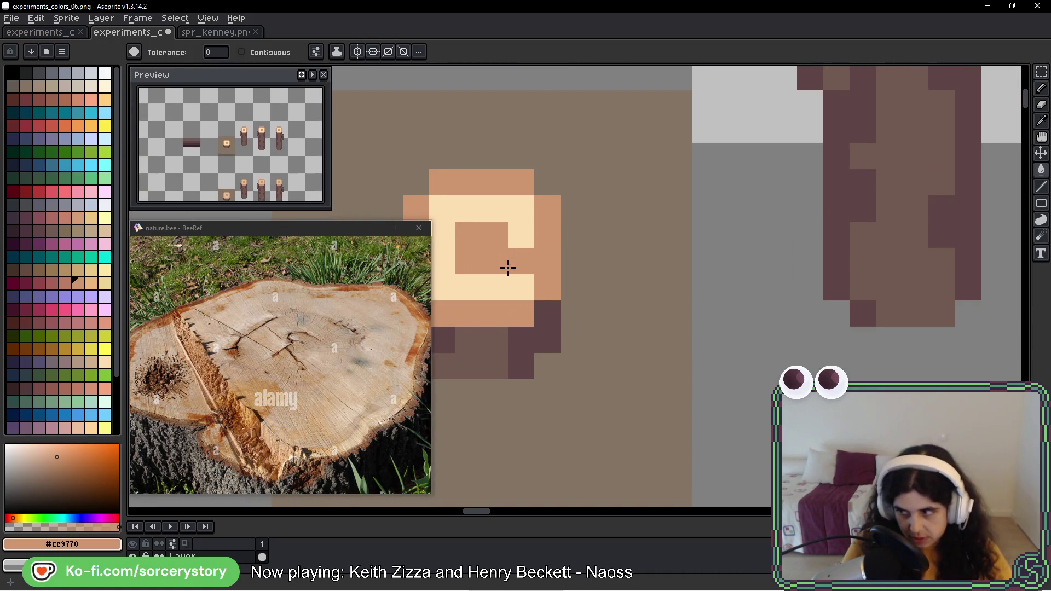
{"action": "mouse_move", "coordinate": [524, 227]}
{"action": "left_mouse_down"}
{"action": "mouse_move", "coordinate": [598, 219]}
{"action": "mouse_move", "coordinate": [593, 191]}
{"action": "left_mouse_up"}
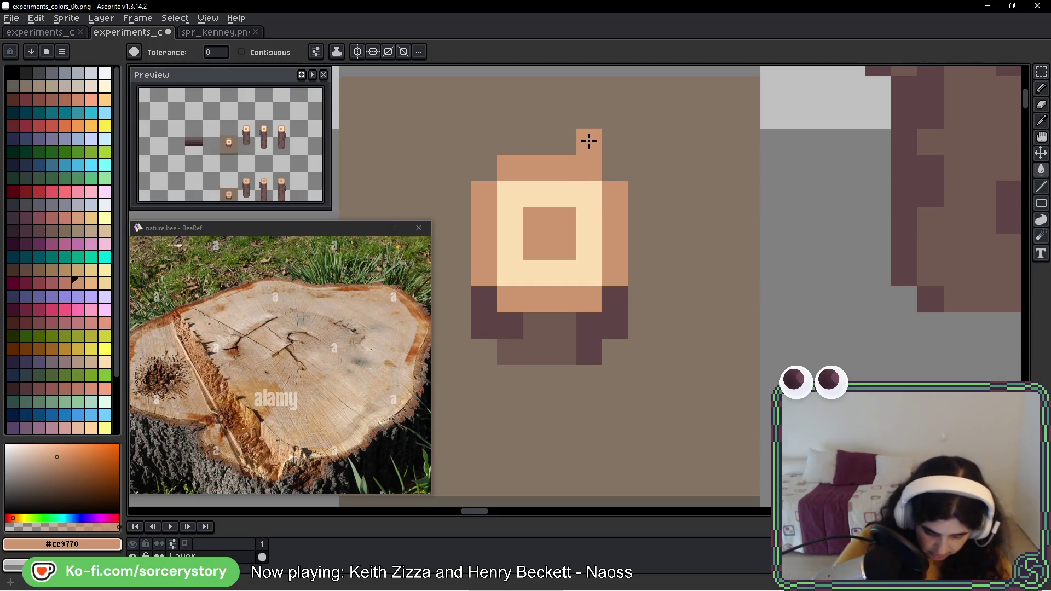
{"action": "scroll", "coordinate": [586, 141], "scroll_direction": "down", "scroll_amount": 6}
{"action": "mouse_move", "coordinate": [586, 286]}
{"action": "left_mouse_down"}
{"action": "mouse_move", "coordinate": [582, 216]}
{"action": "mouse_move", "coordinate": [592, 258]}
{"action": "mouse_move", "coordinate": [650, 218]}
{"action": "mouse_move", "coordinate": [558, 345]}
{"action": "left_mouse_up"}
{"action": "scroll", "coordinate": [566, 312], "scroll_direction": "up", "scroll_amount": 2}
{"action": "scroll", "coordinate": [577, 279], "scroll_direction": "up", "scroll_amount": 1}
{"action": "left_click", "coordinate": [563, 260], "text": "alt"}
{"action": "scroll", "coordinate": [561, 266], "scroll_direction": "down", "scroll_amount": 2}
{"action": "scroll", "coordinate": [559, 345], "scroll_direction": "down", "scroll_amount": 2}
{"action": "left_click_drag", "start_coordinate": [589, 305], "coordinate": [622, 251]}
{"action": "scroll", "coordinate": [723, 305], "scroll_direction": "down", "scroll_amount": 4}
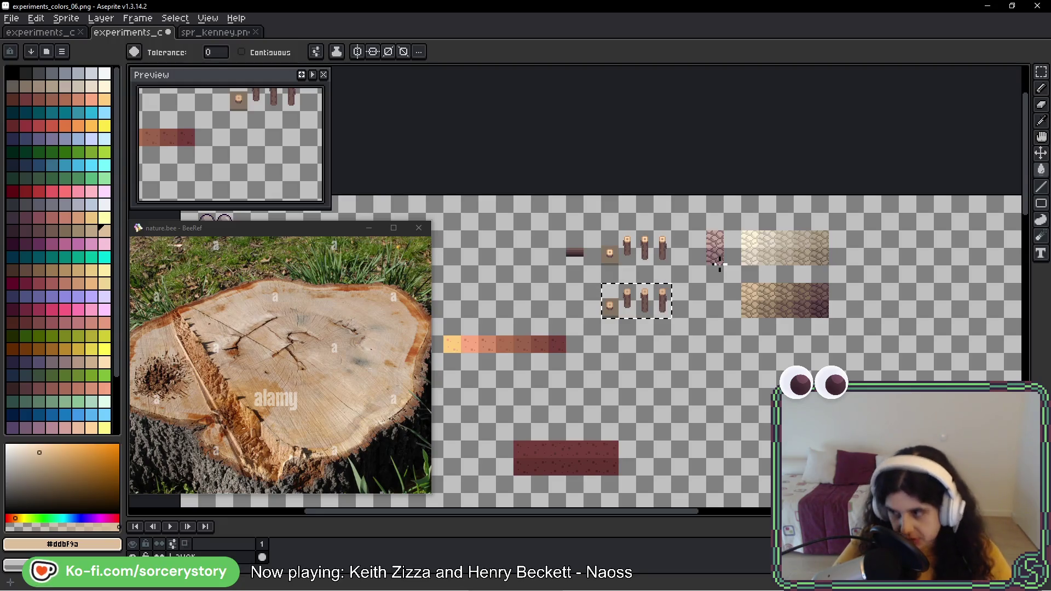
{"action": "key", "text": "ctrl+d"}
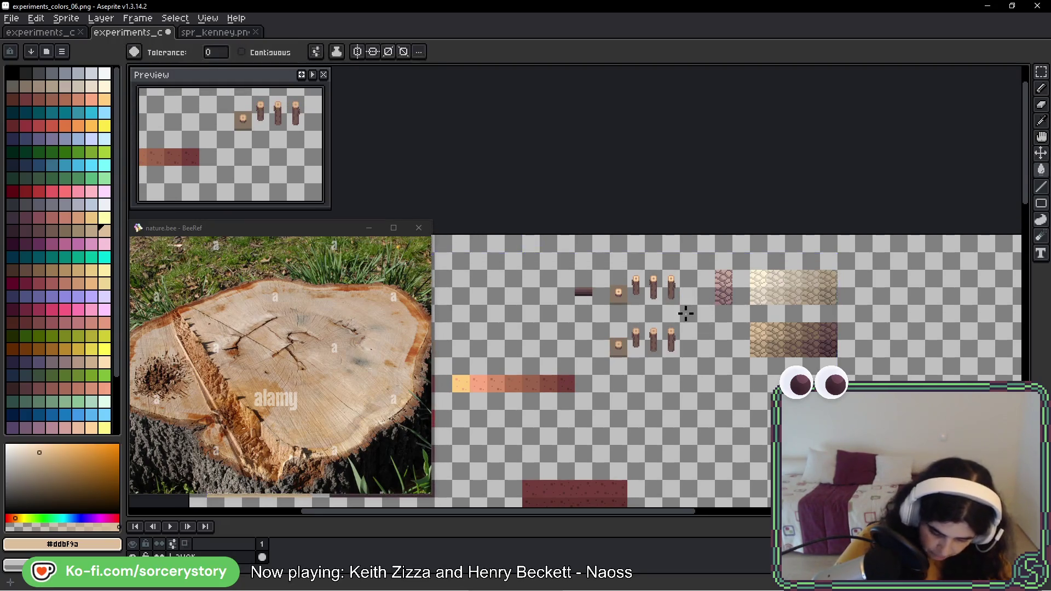
{"action": "scroll", "coordinate": [644, 331], "scroll_direction": "up", "scroll_amount": 3}
{"action": "scroll", "coordinate": [644, 331], "scroll_direction": "up", "scroll_amount": 2}
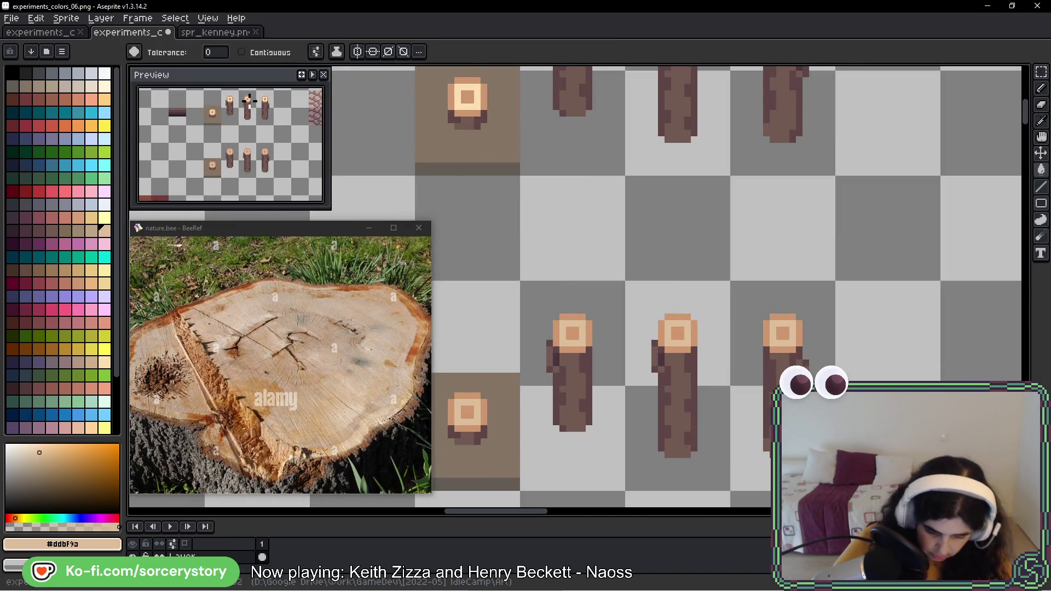
Step: Switch to spr_kenney.png and pan the view over the row of logs
{"action": "left_click", "coordinate": [188, 33]}
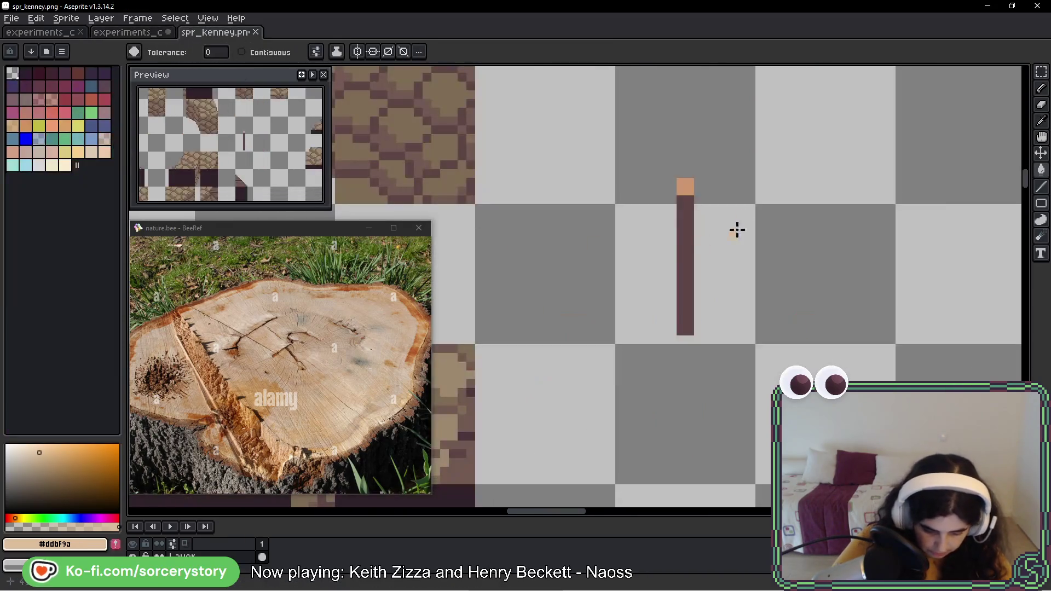
{"action": "scroll", "coordinate": [671, 186], "scroll_direction": "up", "scroll_amount": 2}
{"action": "scroll", "coordinate": [674, 186], "scroll_direction": "down", "scroll_amount": 3}
{"action": "mouse_move", "coordinate": [715, 225]}
{"action": "left_mouse_down"}
{"action": "mouse_move", "coordinate": [544, 258]}
{"action": "mouse_move", "coordinate": [600, 230]}
{"action": "left_mouse_up"}
{"action": "scroll", "coordinate": [601, 230], "scroll_direction": "up", "scroll_amount": 2}
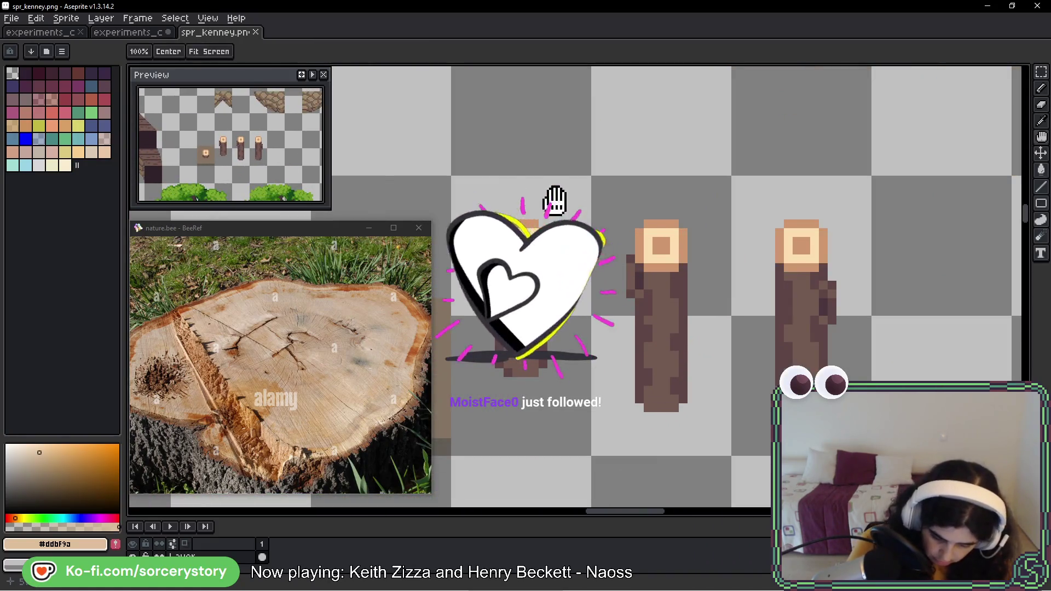
{"action": "left_click_drag", "start_coordinate": [670, 210], "coordinate": [776, 193]}
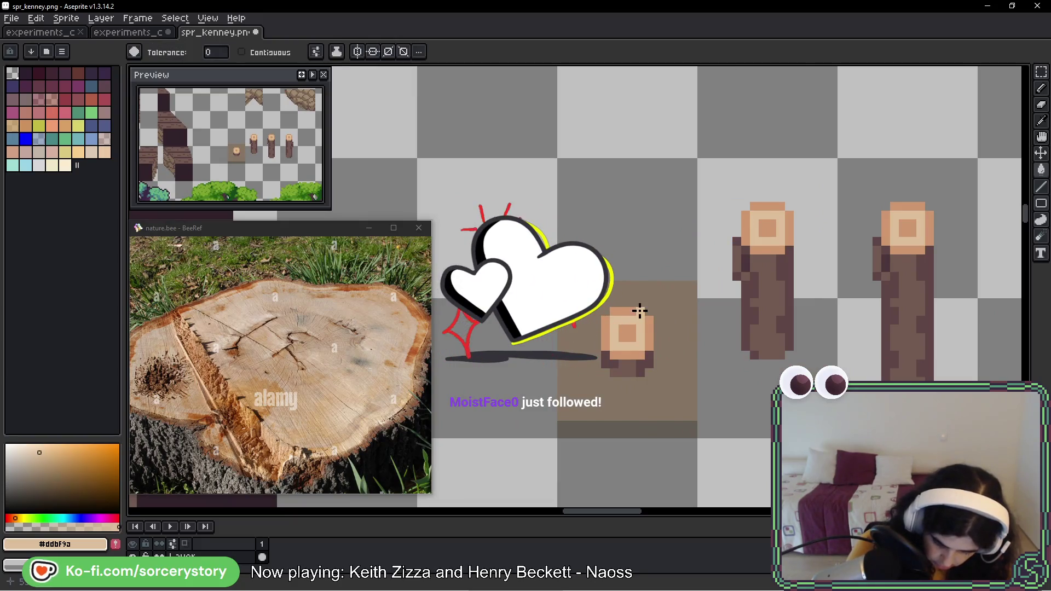
Step: Marquee-select the small stump and logs, deselect, and return to experiments_colors_06
{"action": "key", "text": "m"}
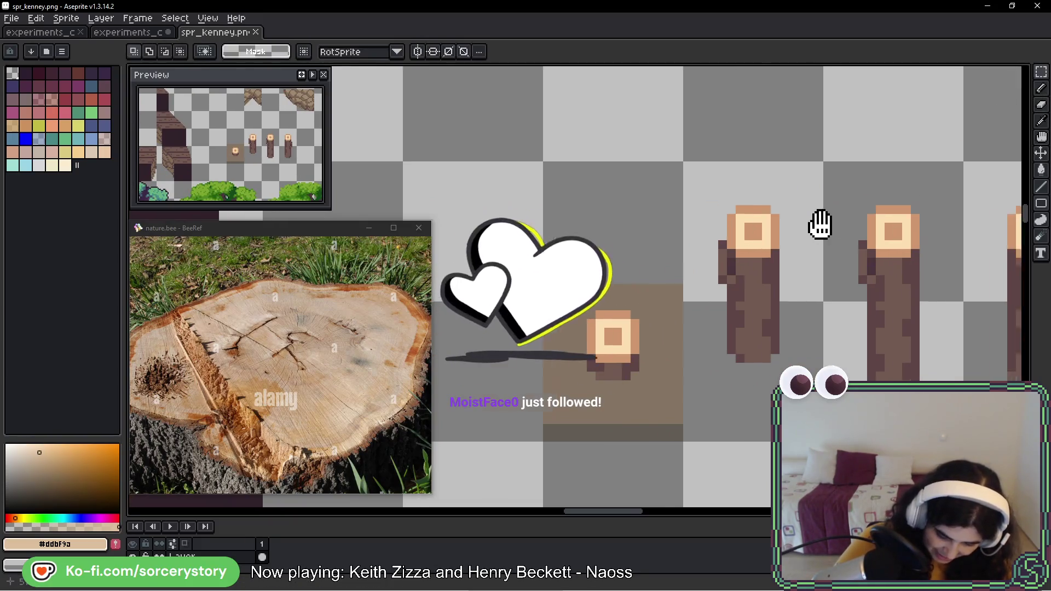
{"action": "scroll", "coordinate": [819, 223], "scroll_direction": "down", "scroll_amount": 2}
{"action": "left_click_drag", "start_coordinate": [432, 225], "coordinate": [700, 347]}
{"action": "key", "text": "w"}
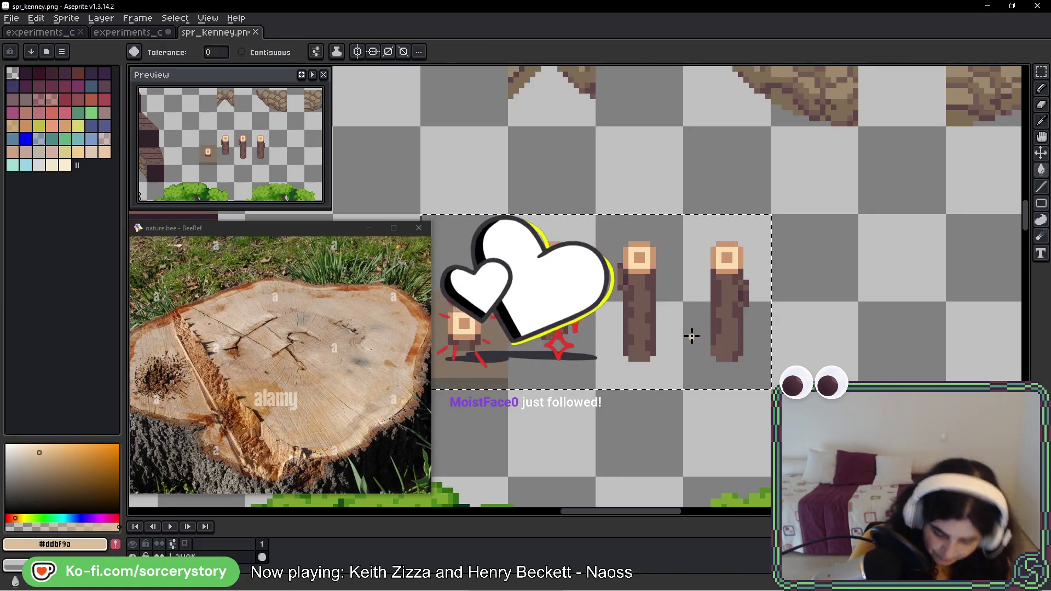
{"action": "key", "text": "ctrl+d"}
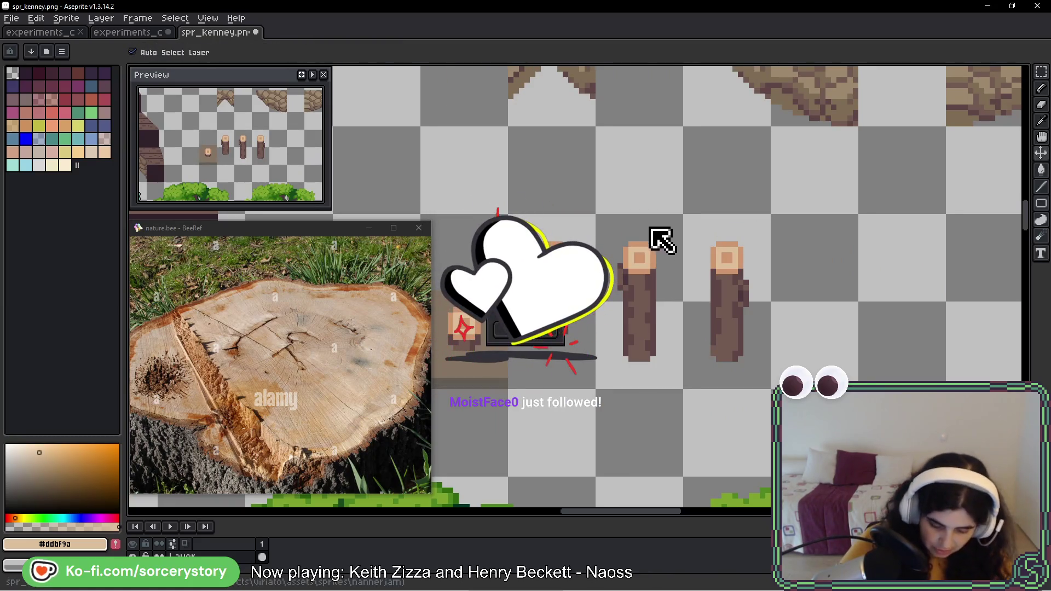
{"action": "left_click", "coordinate": [141, 35]}
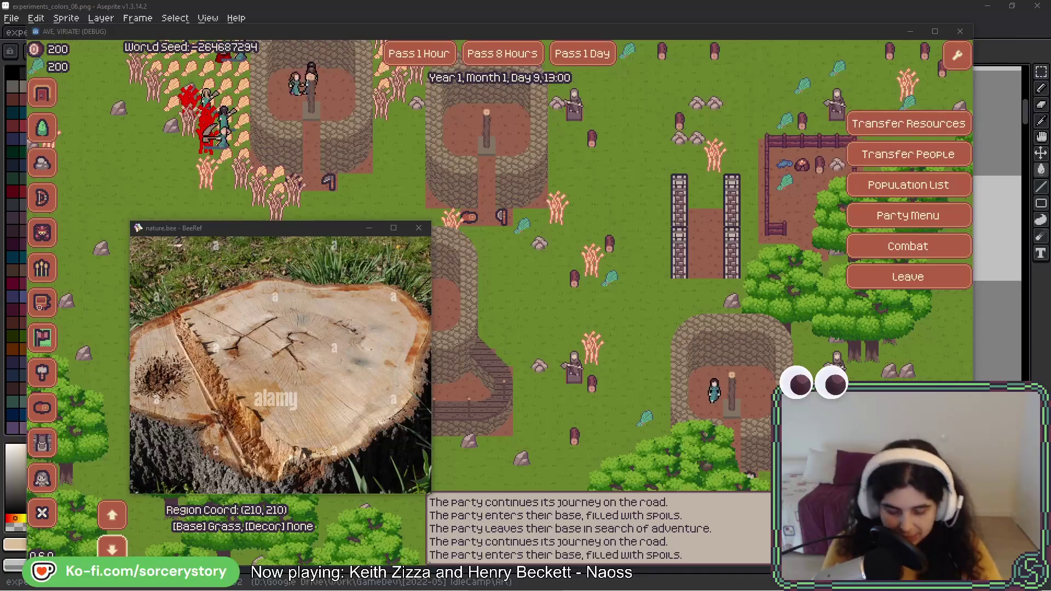
Step: Move the BeeRef reference window aside, bring the game forward and pan the village map
{"action": "mouse_move", "coordinate": [306, 226]}
{"action": "left_mouse_down"}
{"action": "mouse_move", "coordinate": [330, 91]}
{"action": "mouse_move", "coordinate": [323, 132]}
{"action": "left_mouse_up"}
{"action": "key", "text": "alt+Tab"}
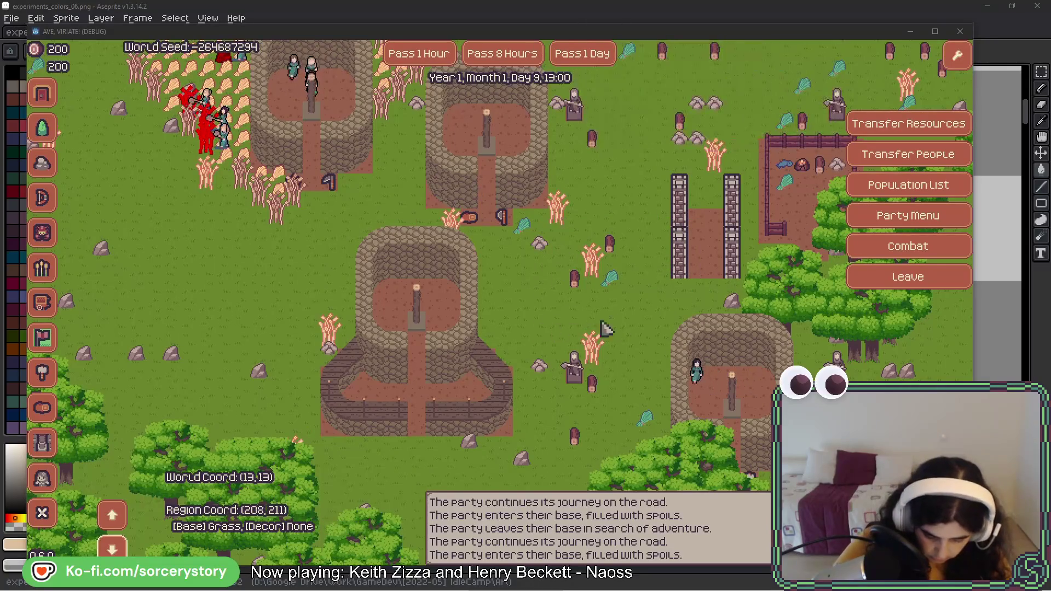
{"action": "key", "text": "w"}
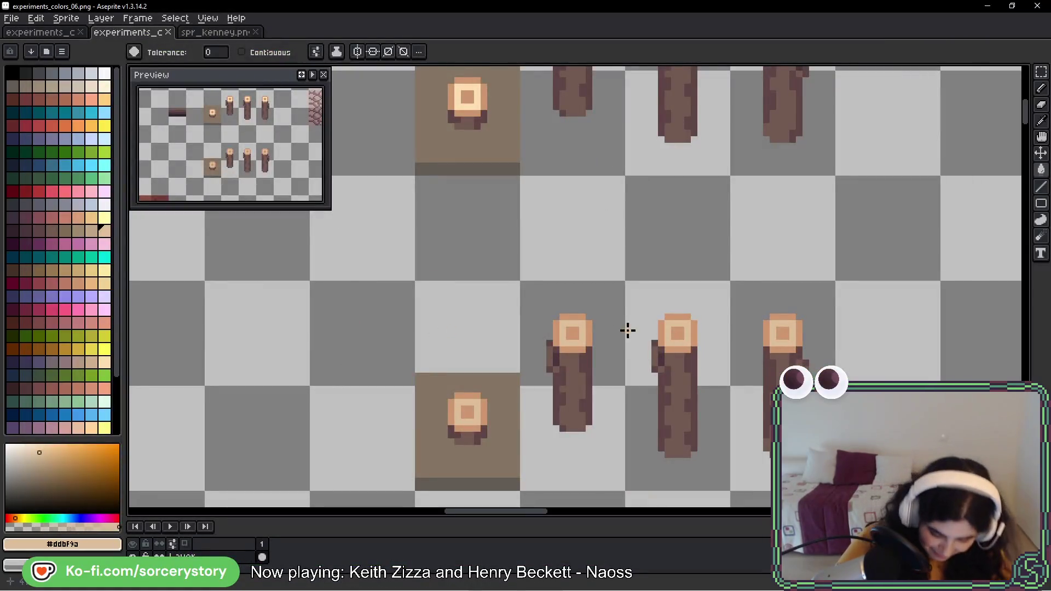
Step: Select the middle log sprite on spr_kenney.png and drag it into an empty cell near the trees
{"action": "key", "text": "m"}
{"action": "left_click_drag", "start_coordinate": [559, 286], "coordinate": [620, 380]}
{"action": "scroll", "coordinate": [575, 445], "scroll_direction": "down", "scroll_amount": 6}
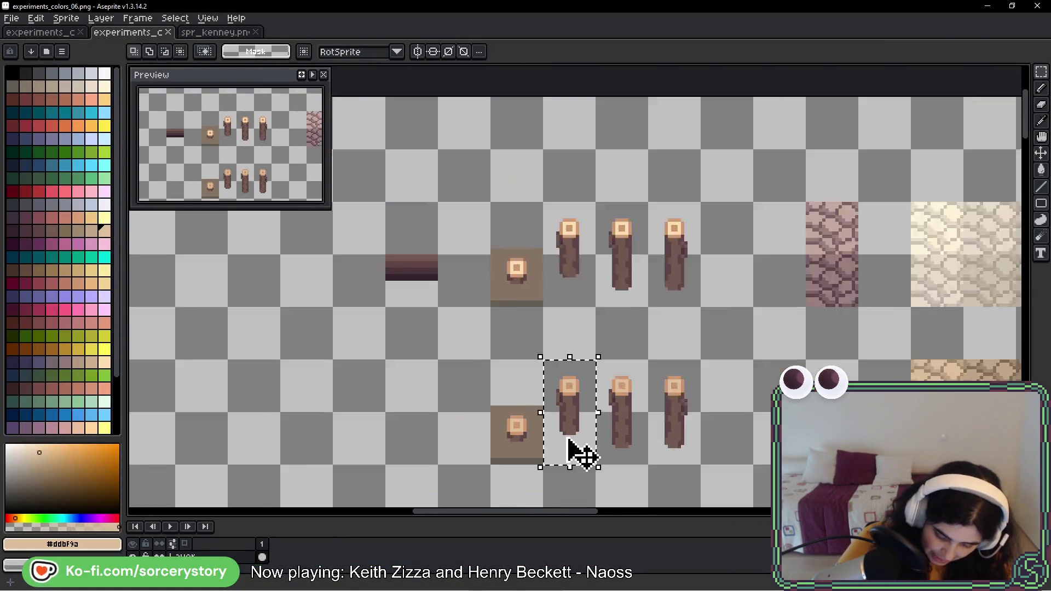
{"action": "left_click", "coordinate": [65, 33]}
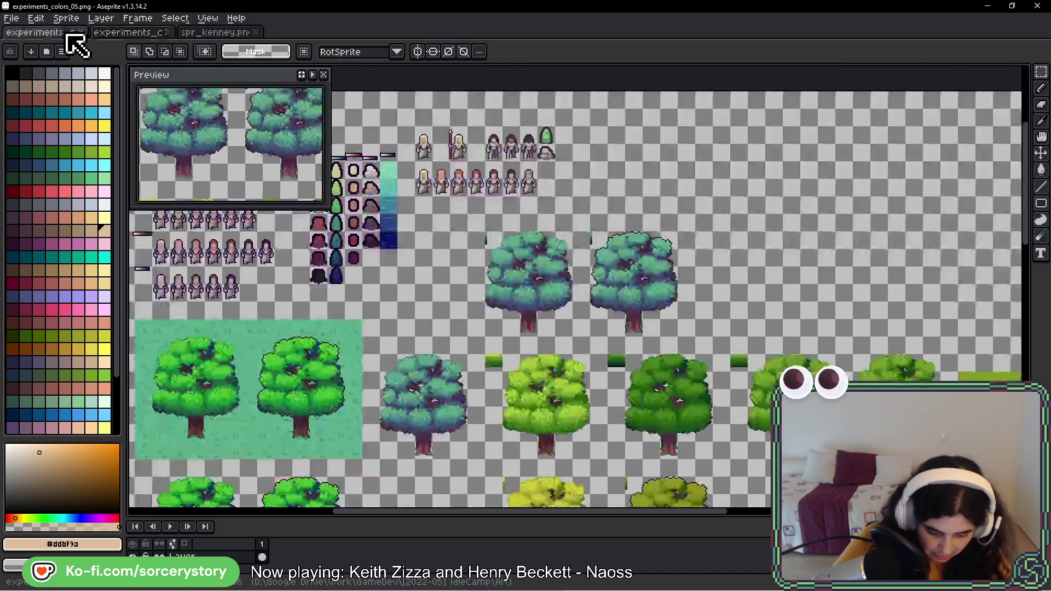
{"action": "left_click", "coordinate": [199, 33]}
{"action": "left_click_drag", "start_coordinate": [576, 250], "coordinate": [568, 324]}
{"action": "scroll", "coordinate": [568, 323], "scroll_direction": "down", "scroll_amount": 5}
{"action": "mouse_move", "coordinate": [449, 381]}
{"action": "left_mouse_down"}
{"action": "mouse_move", "coordinate": [469, 394]}
{"action": "mouse_move", "coordinate": [520, 265]}
{"action": "mouse_move", "coordinate": [712, 340]}
{"action": "left_mouse_up"}
{"action": "mouse_move", "coordinate": [793, 253]}
{"action": "left_mouse_down"}
{"action": "mouse_move", "coordinate": [786, 270]}
{"action": "mouse_move", "coordinate": [429, 452]}
{"action": "mouse_move", "coordinate": [392, 392]}
{"action": "mouse_move", "coordinate": [522, 320]}
{"action": "left_mouse_up"}
Step: Commit the placed log, then erase the dark outlines from the whole log row with a right-click bucket
{"action": "scroll", "coordinate": [393, 390], "scroll_direction": "up", "scroll_amount": 3}
{"action": "left_click", "coordinate": [486, 309]}
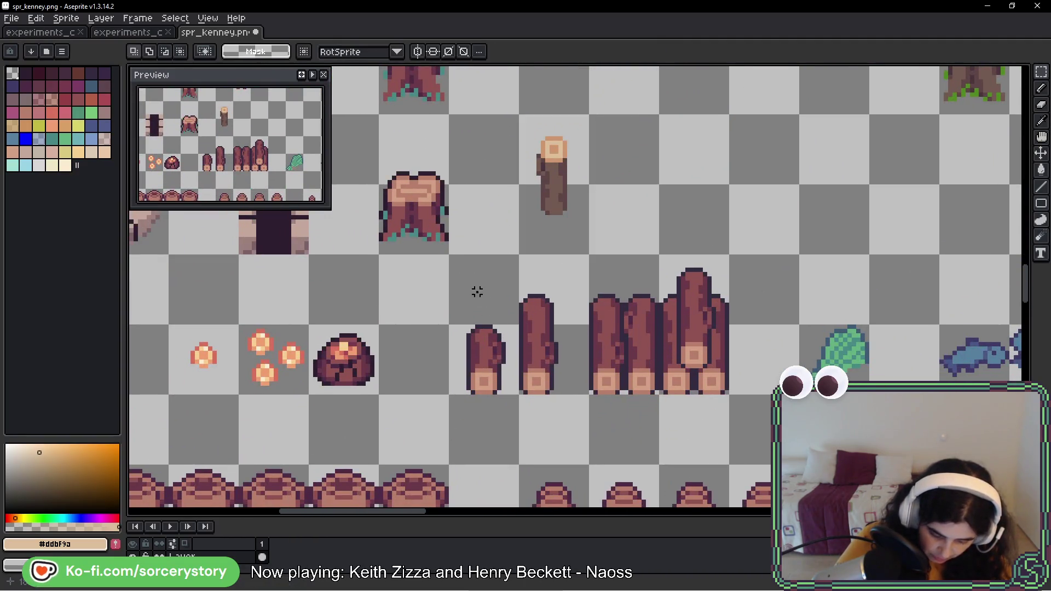
{"action": "left_click_drag", "start_coordinate": [477, 291], "coordinate": [712, 353]}
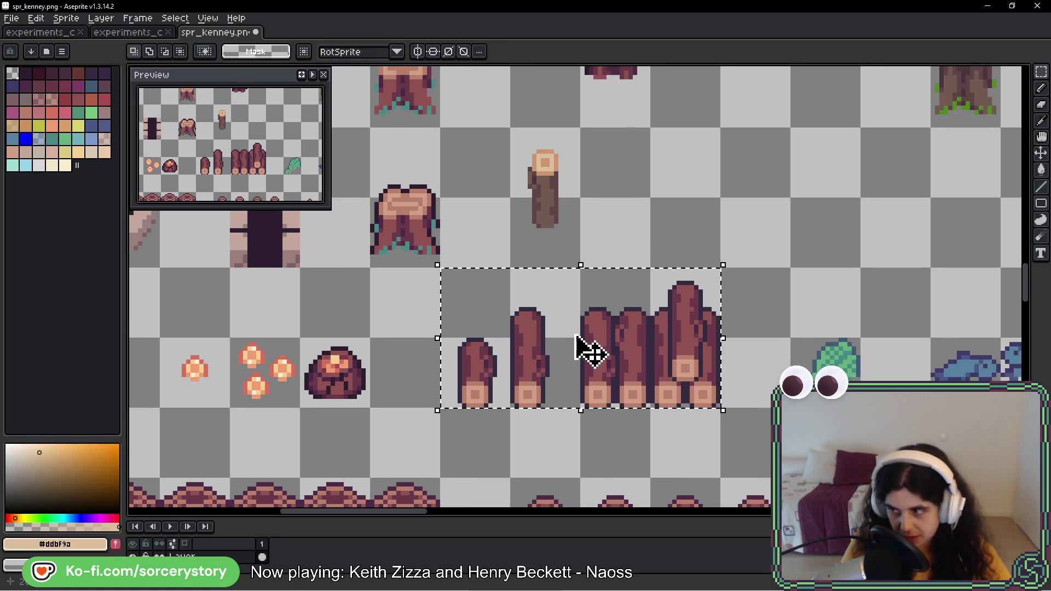
{"action": "key", "text": "g"}
{"action": "scroll", "coordinate": [535, 392], "scroll_direction": "up", "scroll_amount": 1}
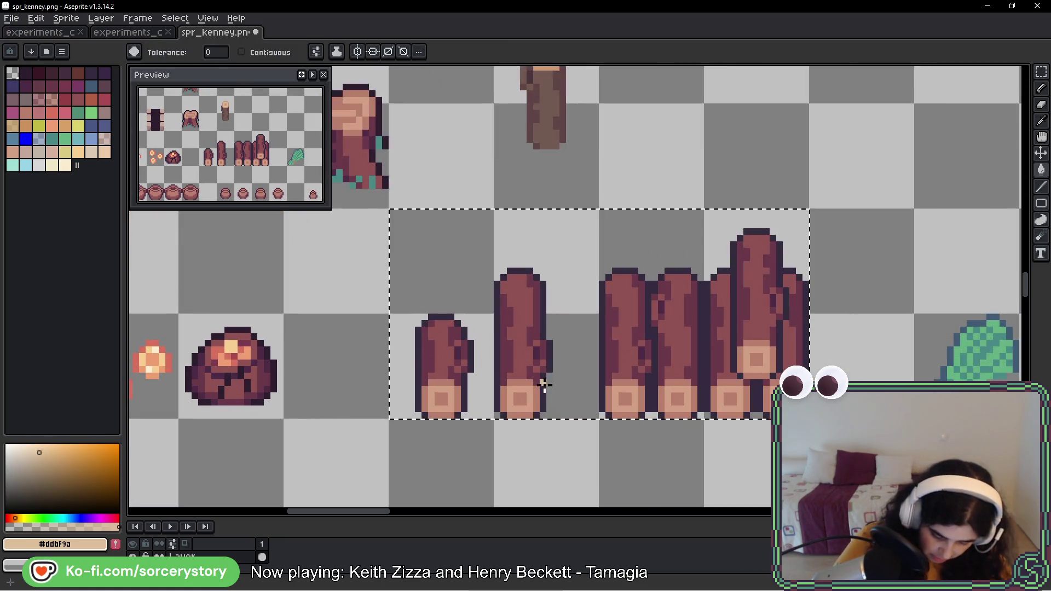
{"action": "right_click", "coordinate": [543, 323]}
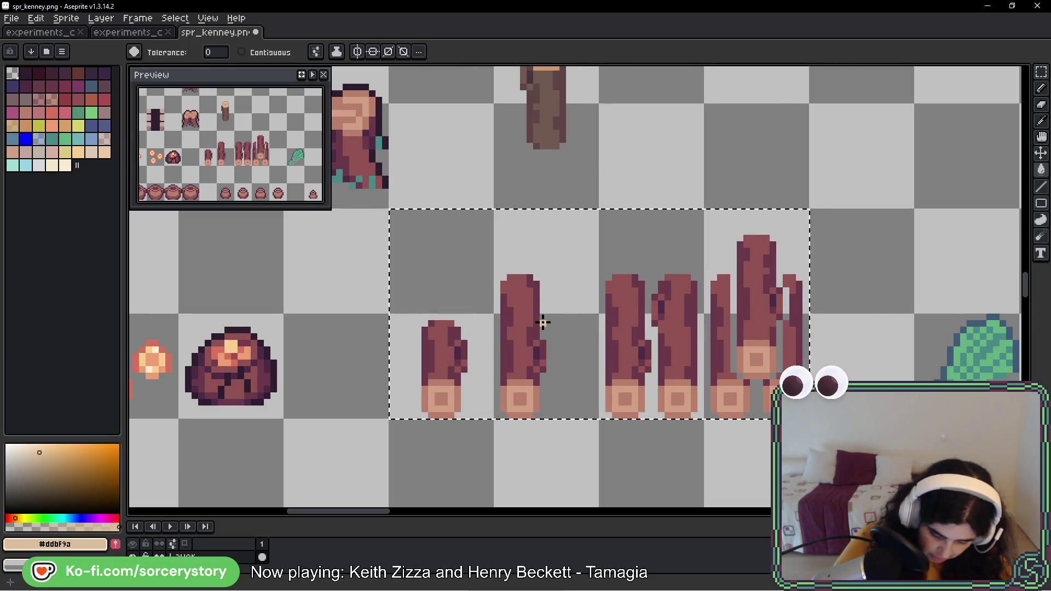
{"action": "key", "text": "ctrl+d"}
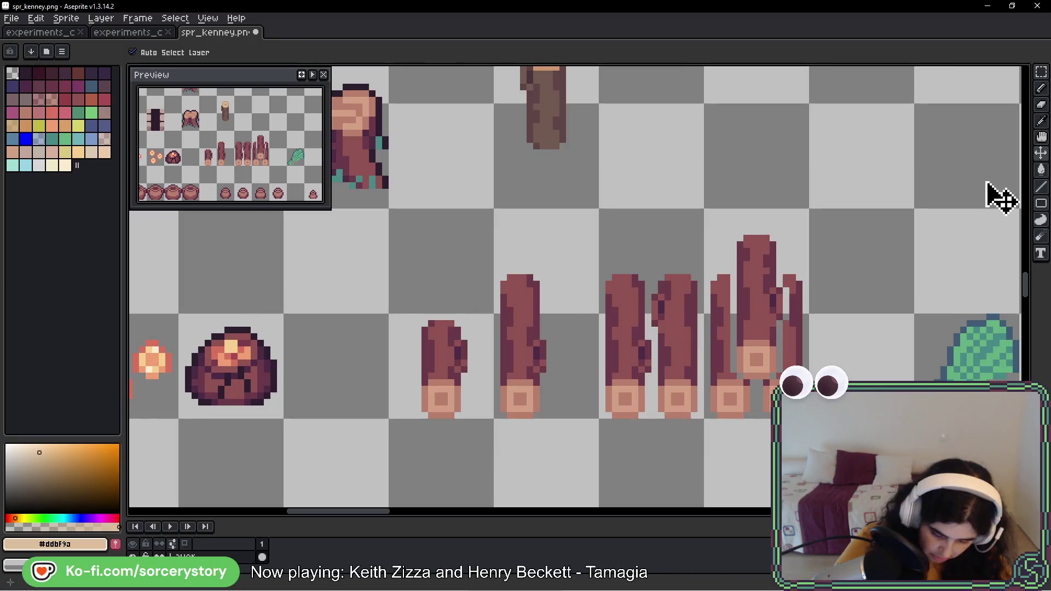
Step: Move the tall logs up into empty cells
{"action": "left_click", "coordinate": [1041, 72]}
{"action": "mouse_move", "coordinate": [734, 228]}
{"action": "left_mouse_down"}
{"action": "mouse_move", "coordinate": [734, 304]}
{"action": "mouse_move", "coordinate": [798, 321]}
{"action": "left_mouse_up"}
{"action": "scroll", "coordinate": [797, 321], "scroll_direction": "up", "scroll_amount": 2}
{"action": "left_click_drag", "start_coordinate": [588, 422], "coordinate": [716, 286]}
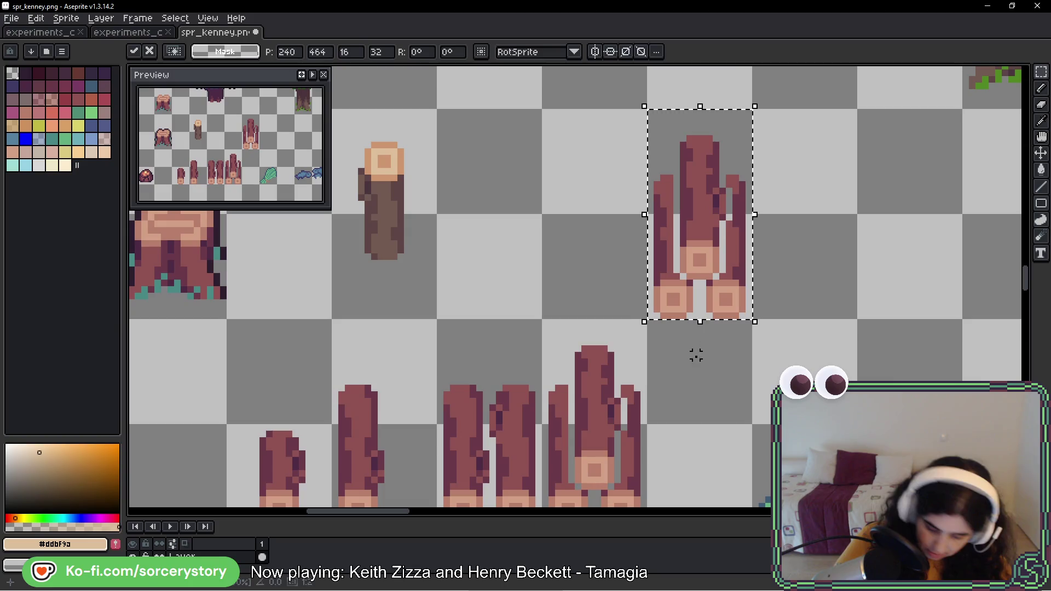
{"action": "key", "text": "ctrl+d"}
{"action": "scroll", "coordinate": [650, 364], "scroll_direction": "down", "scroll_amount": 4}
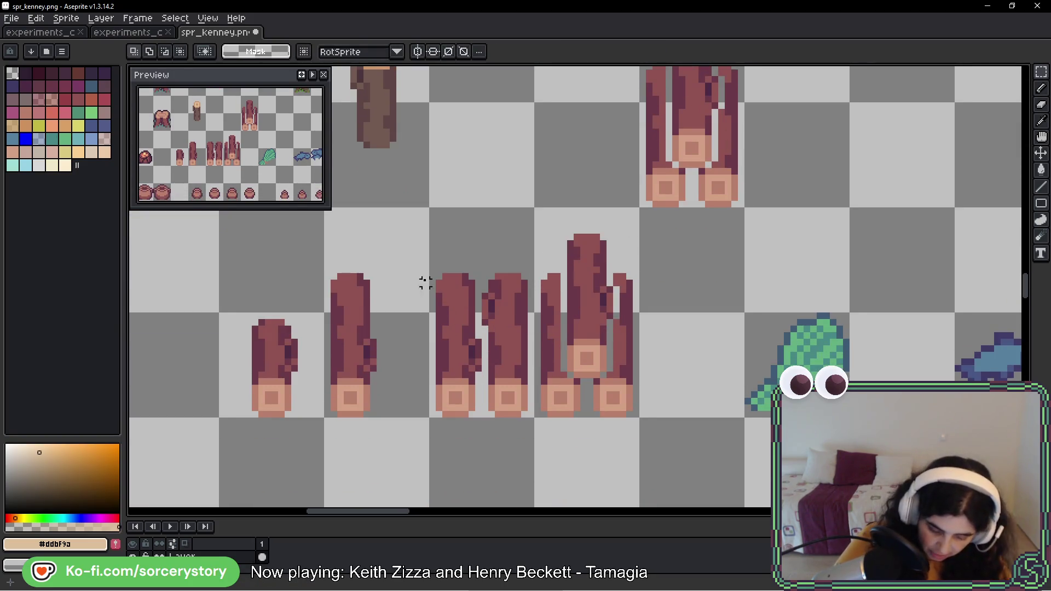
Step: Duplicate the pair of logs onto the next cell and delete the left and thin logs
{"action": "mouse_move", "coordinate": [426, 282]}
{"action": "left_mouse_down"}
{"action": "mouse_move", "coordinate": [500, 356]}
{"action": "mouse_move", "coordinate": [512, 387]}
{"action": "left_mouse_up"}
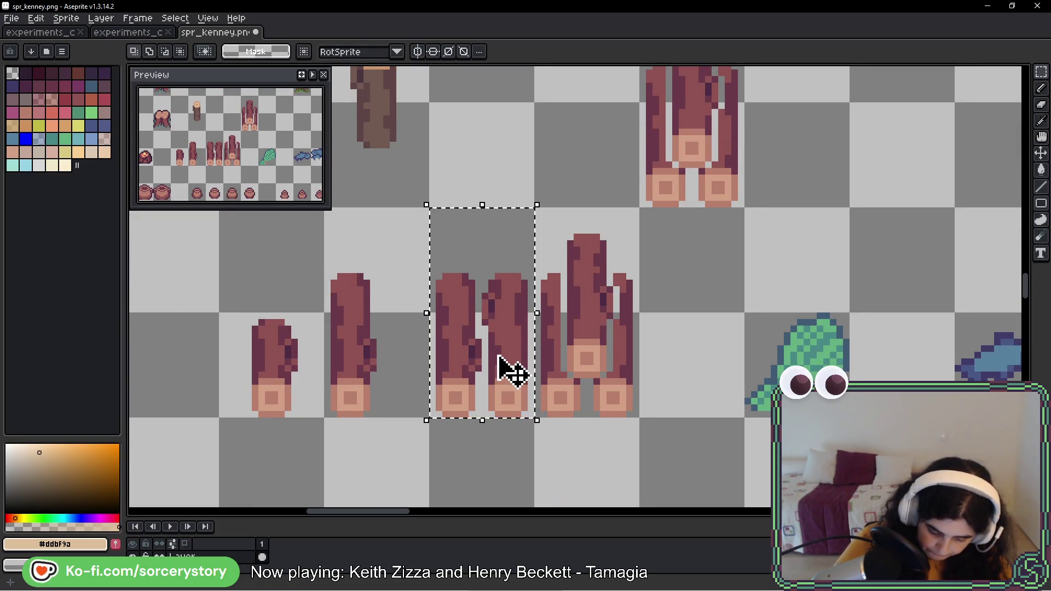
{"action": "left_click_drag", "start_coordinate": [462, 364], "coordinate": [613, 368]}
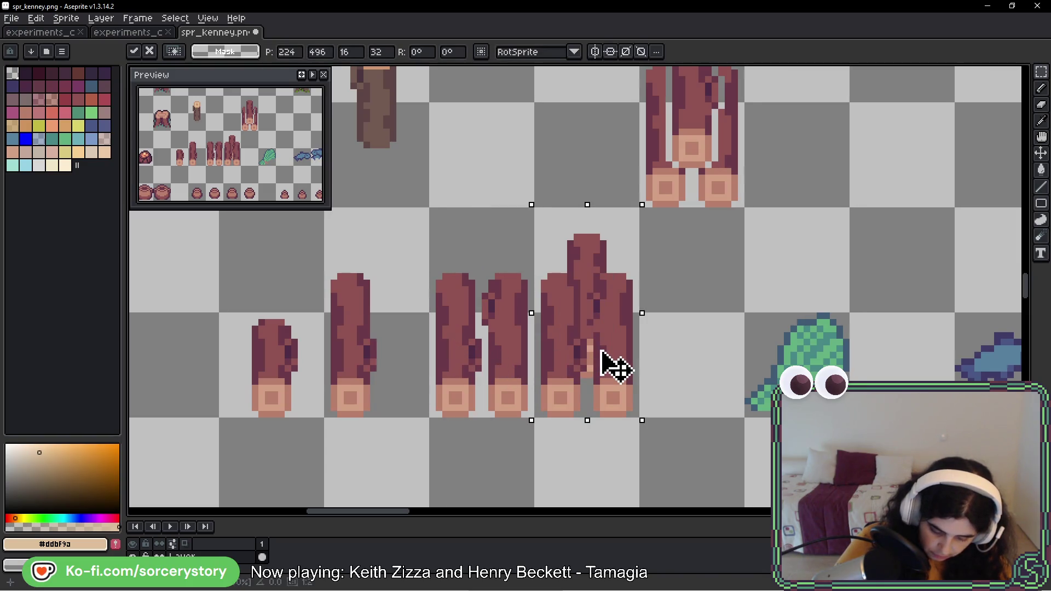
{"action": "key", "text": "ctrl+d"}
{"action": "scroll", "coordinate": [569, 205], "scroll_direction": "up", "scroll_amount": 2}
{"action": "mouse_move", "coordinate": [575, 227]}
{"action": "left_mouse_down"}
{"action": "mouse_move", "coordinate": [589, 319]}
{"action": "mouse_move", "coordinate": [681, 279]}
{"action": "left_mouse_up"}
{"action": "key", "text": "Delete"}
{"action": "key", "text": "Delete"}
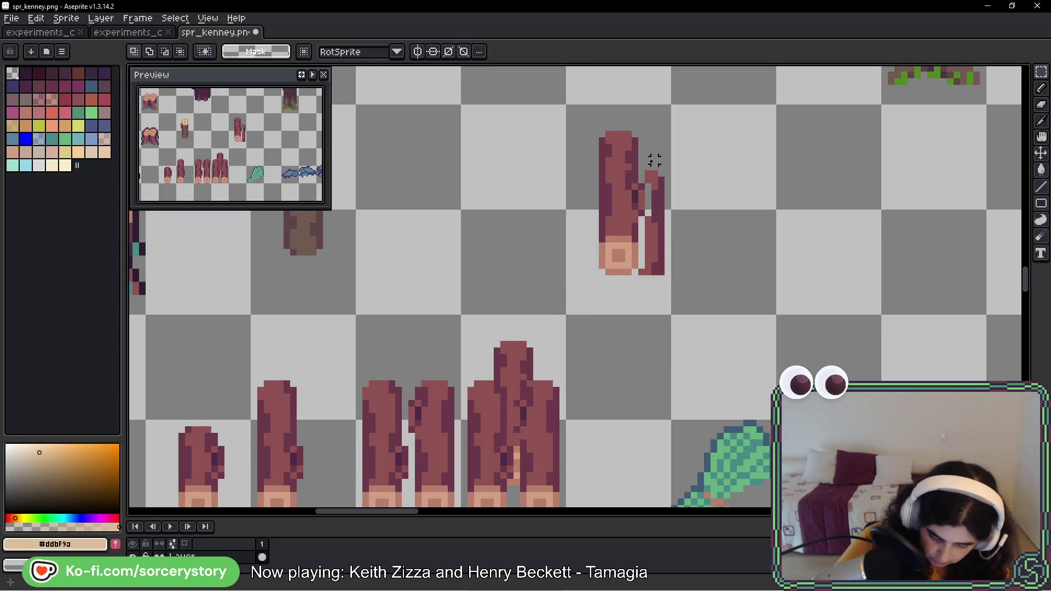
{"action": "left_click_drag", "start_coordinate": [644, 156], "coordinate": [698, 295]}
{"action": "key", "text": "Delete"}
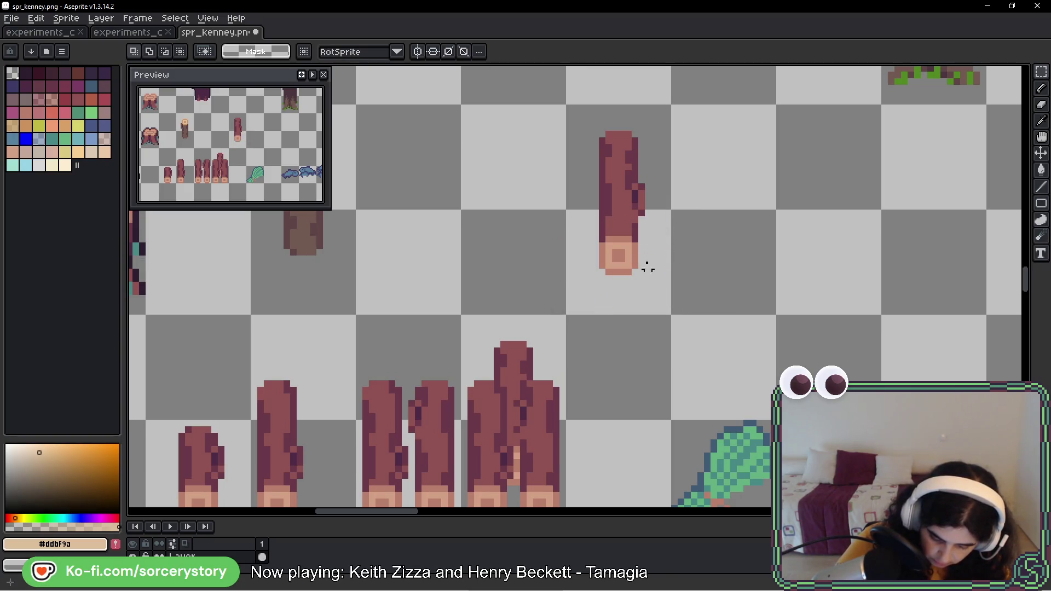
Step: Try moving the tall standalone log down onto the log cluster, then undo it
{"action": "left_click_drag", "start_coordinate": [566, 104], "coordinate": [671, 313]}
{"action": "mouse_move", "coordinate": [633, 241]}
{"action": "left_mouse_down"}
{"action": "mouse_move", "coordinate": [634, 497]}
{"action": "mouse_move", "coordinate": [536, 400]}
{"action": "left_mouse_up"}
{"action": "left_click", "coordinate": [634, 347]}
{"action": "scroll", "coordinate": [640, 352], "scroll_direction": "down", "scroll_amount": 1}
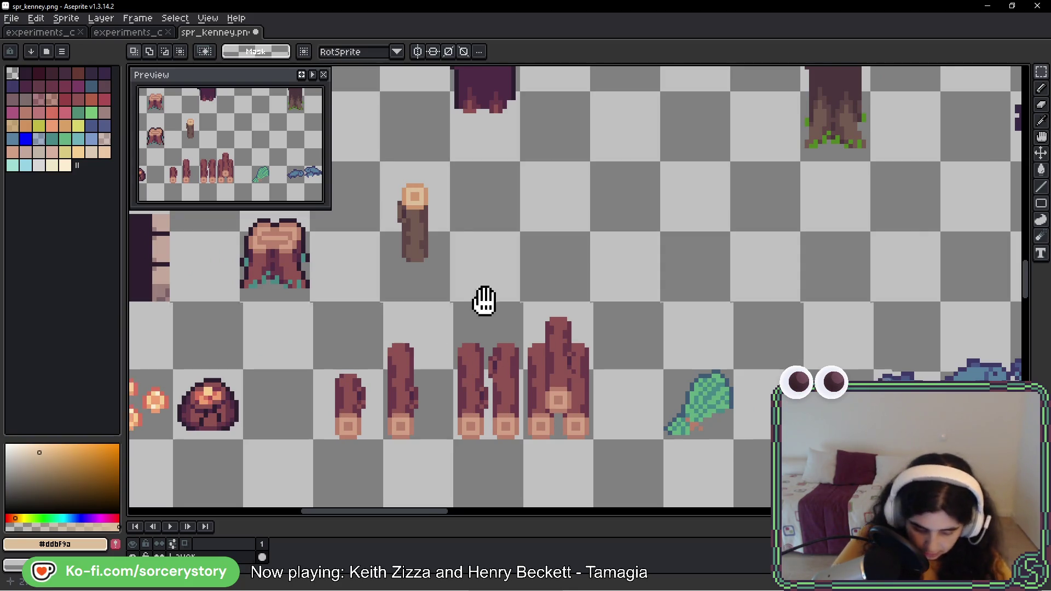
{"action": "left_click_drag", "start_coordinate": [482, 298], "coordinate": [600, 236]}
{"action": "left_click_drag", "start_coordinate": [796, 256], "coordinate": [645, 302]}
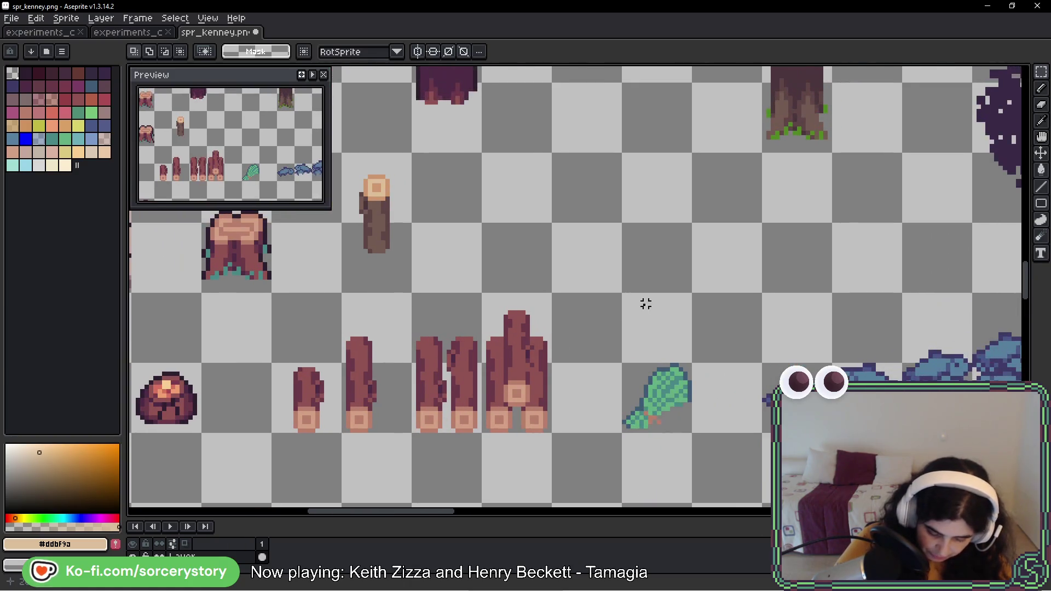
{"action": "key", "text": "ctrl+z"}
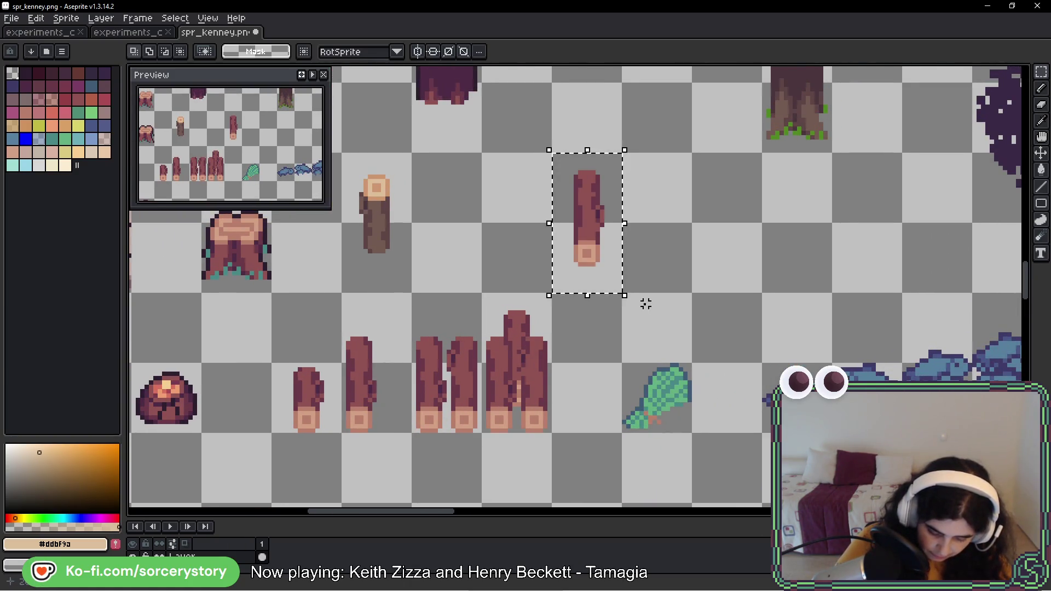
Step: Shift the standing log one tile left and deselect
{"action": "left_click_drag", "start_coordinate": [520, 310], "coordinate": [603, 310]}
{"action": "left_click_drag", "start_coordinate": [682, 235], "coordinate": [608, 227]}
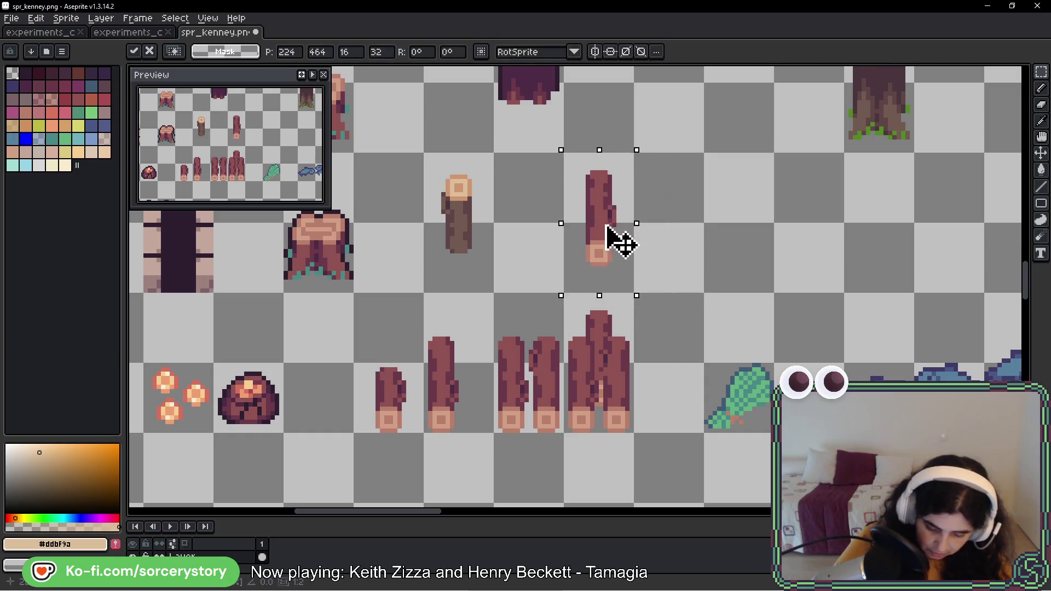
{"action": "key", "text": "Return"}
{"action": "key", "text": "ctrl+d"}
Step: Select all the log rows together with the standing log's tile
{"action": "key", "text": "m"}
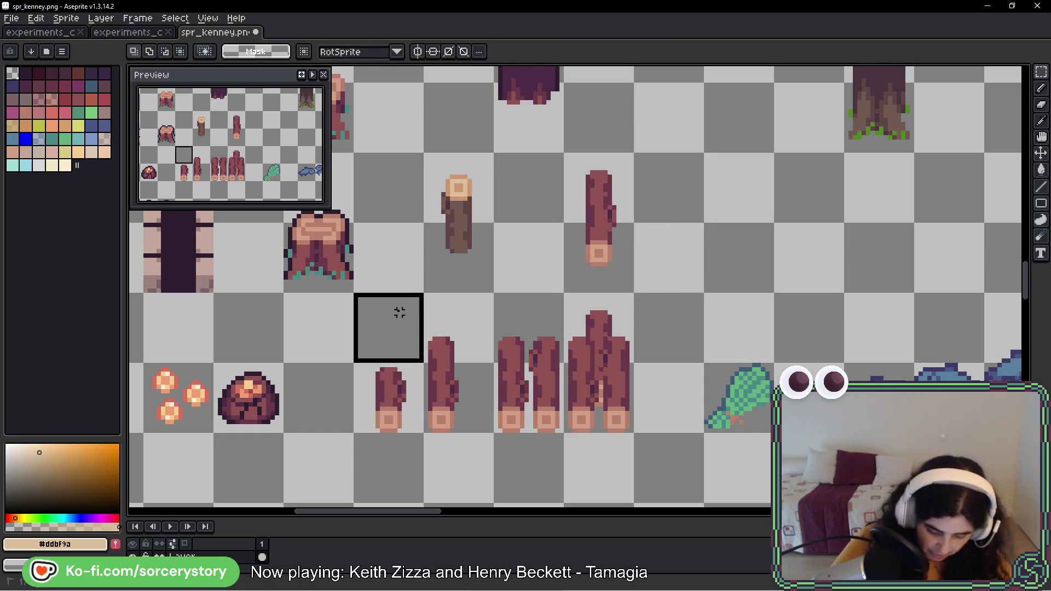
{"action": "mouse_move", "coordinate": [400, 312]}
{"action": "left_mouse_down"}
{"action": "mouse_move", "coordinate": [598, 387]}
{"action": "mouse_move", "coordinate": [602, 405]}
{"action": "left_mouse_up"}
{"action": "left_click_drag", "start_coordinate": [605, 178], "coordinate": [603, 265]}
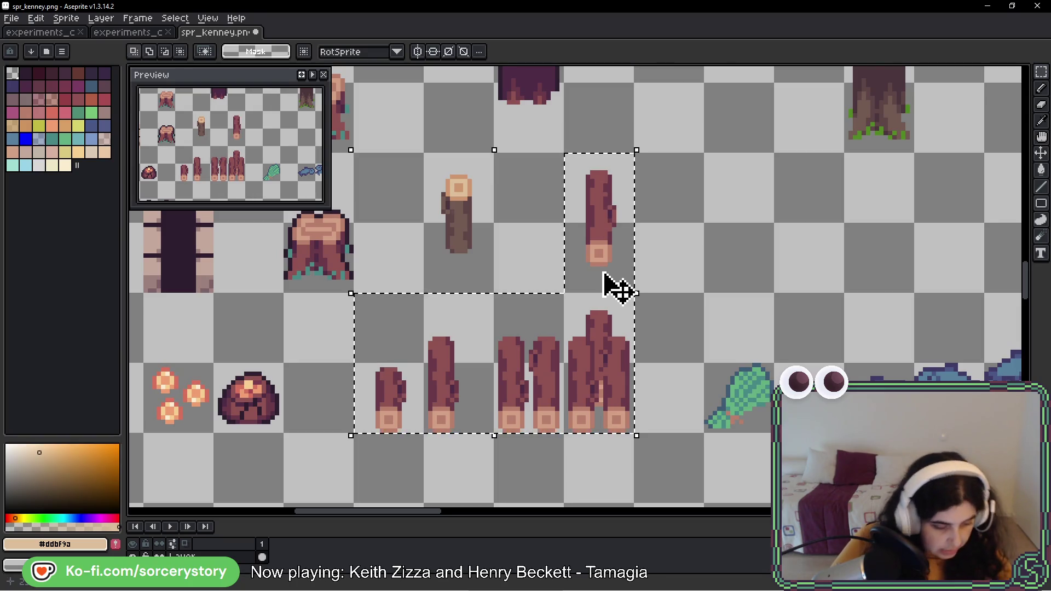
{"action": "scroll", "coordinate": [451, 275], "scroll_direction": "up", "scroll_amount": 2}
Step: Bucket-fill the logs brown, eyedrop darker browns and tans, and fill the log-end ring light peach
{"action": "key", "text": "g"}
{"action": "left_click", "coordinate": [474, 212], "text": "alt"}
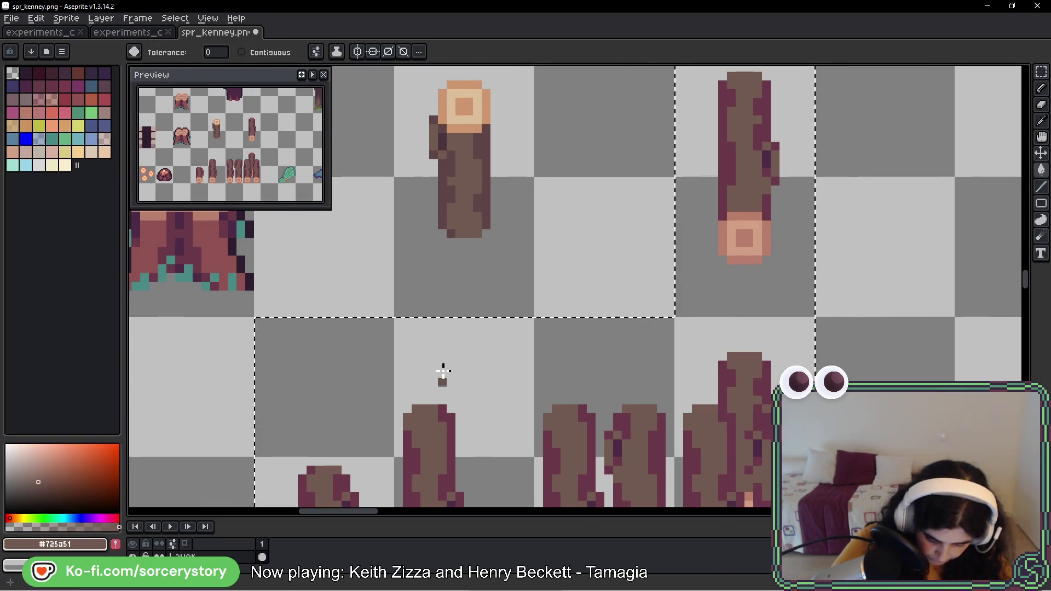
{"action": "left_click", "coordinate": [441, 198], "text": "alt"}
{"action": "key", "text": "alt"}
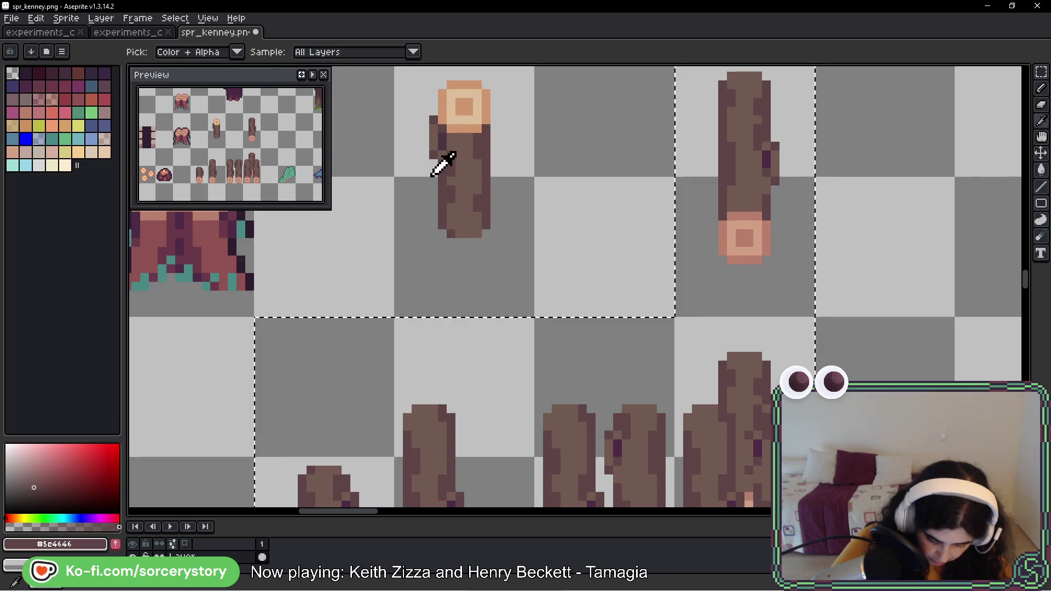
{"action": "left_click", "coordinate": [442, 140], "text": "alt"}
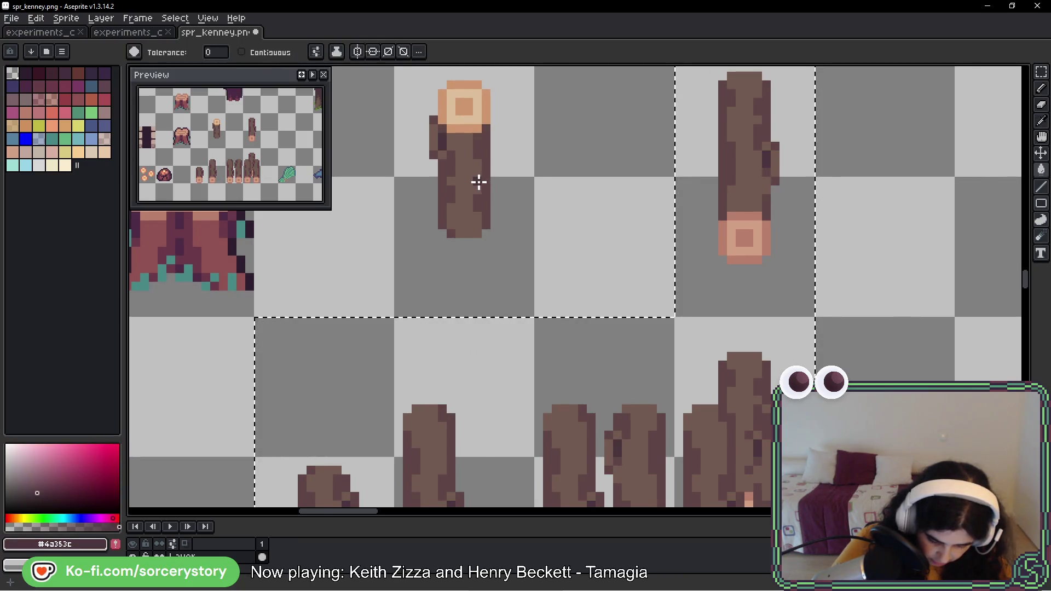
{"action": "left_click", "coordinate": [474, 121], "text": "alt"}
{"action": "left_click", "coordinate": [740, 231]}
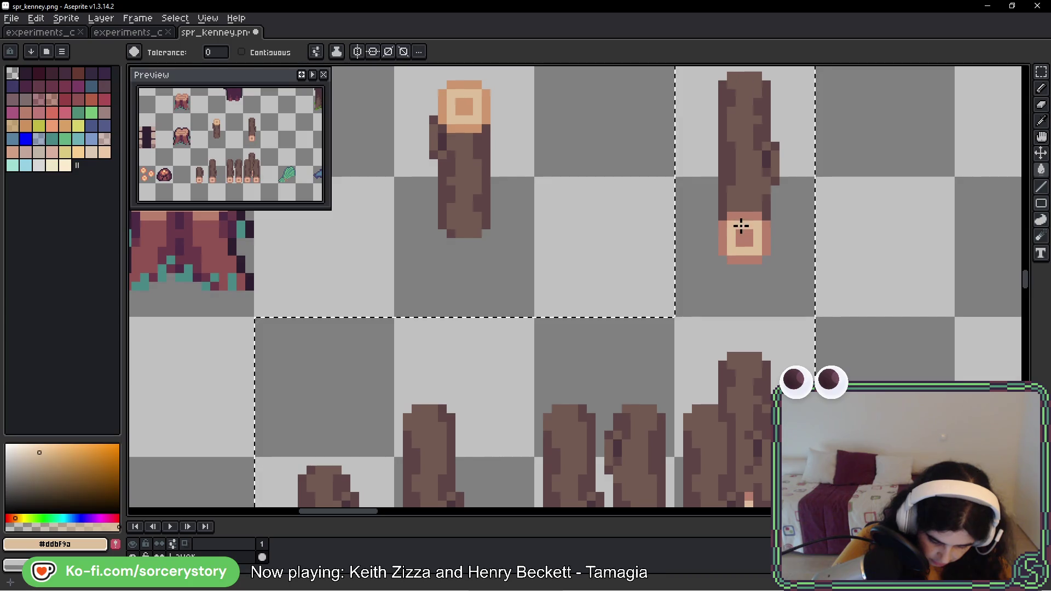
{"action": "left_click", "coordinate": [480, 85], "text": "alt"}
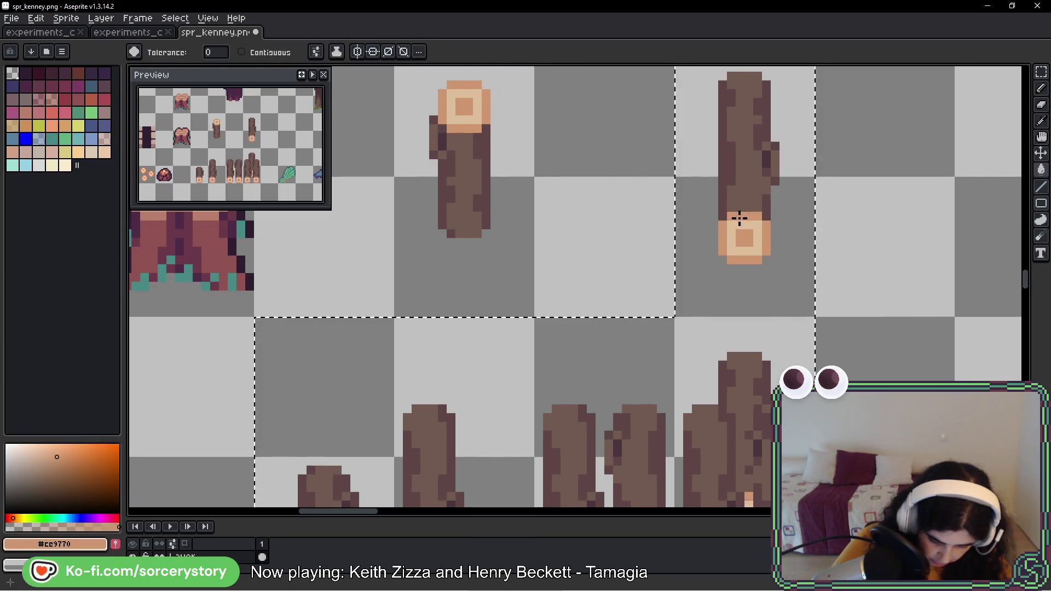
Step: Deselect, save spr_kenney.png and switch over to launch the game
{"action": "scroll", "coordinate": [741, 218], "scroll_direction": "down", "scroll_amount": 4}
{"action": "key", "text": "ctrl+d"}
{"action": "key", "text": "ctrl+s"}
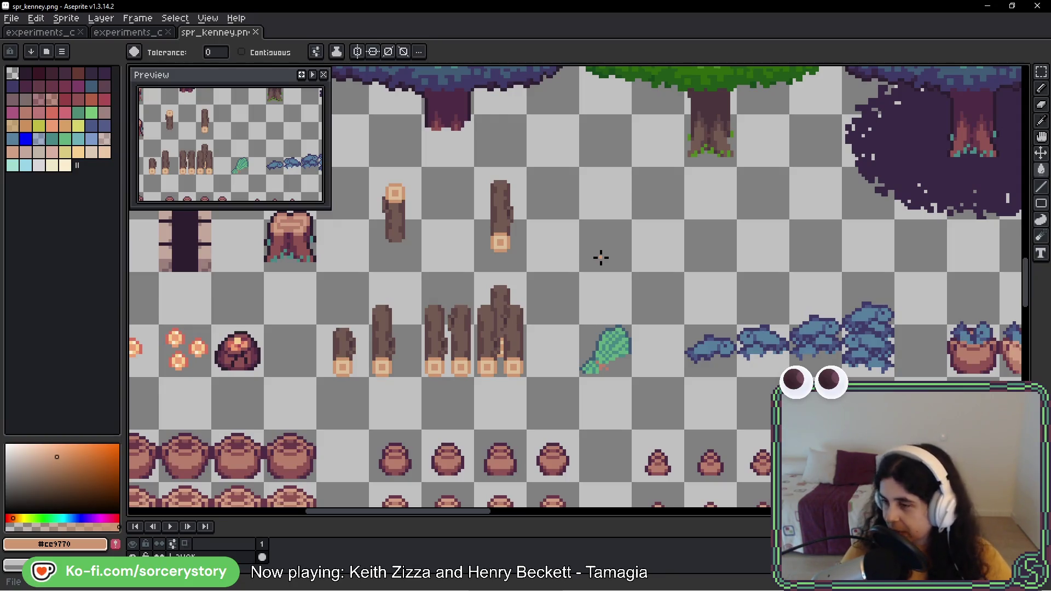
{"action": "key", "text": "alt+Tab"}
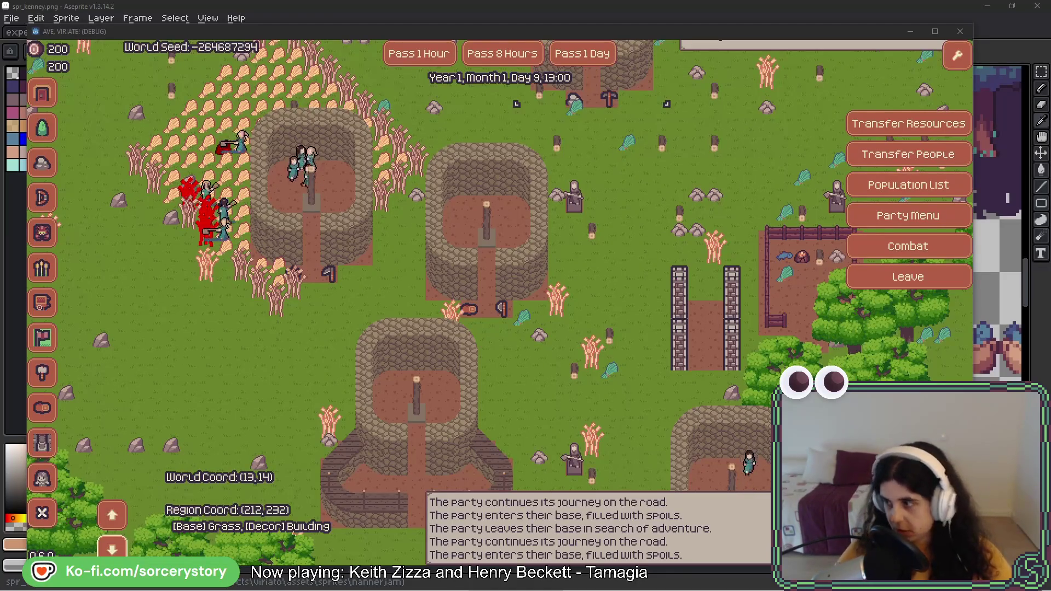
Step: In spr_kenney.png, stamp a copy of the standalone log onto the stack and delete the small log
{"action": "key", "text": "alt+Tab"}
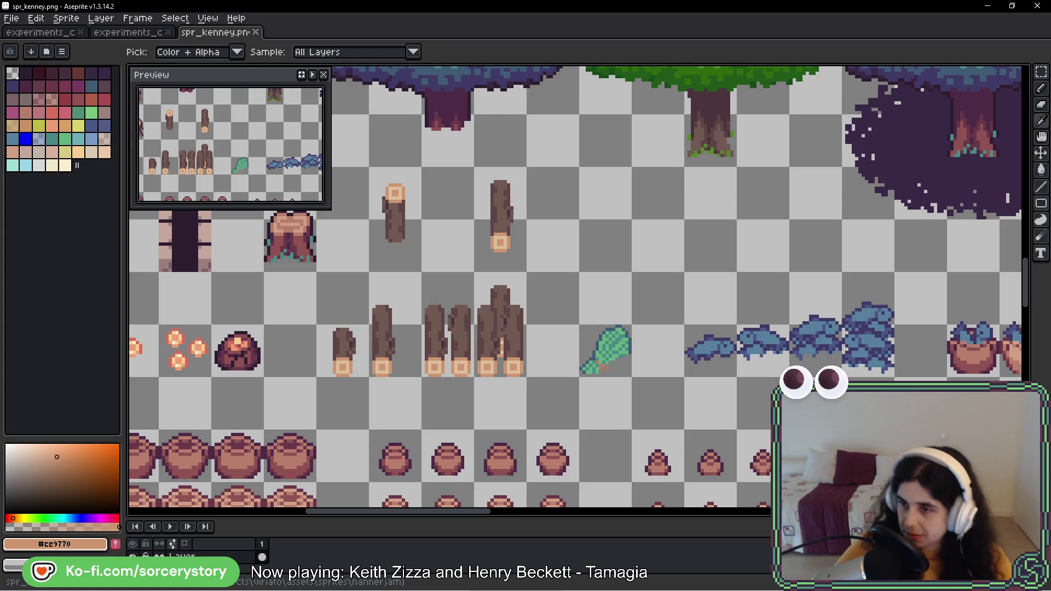
{"action": "left_click", "coordinate": [1041, 72]}
{"action": "mouse_move", "coordinate": [478, 172]}
{"action": "left_mouse_down"}
{"action": "mouse_move", "coordinate": [511, 228]}
{"action": "mouse_move", "coordinate": [521, 335]}
{"action": "left_mouse_up"}
{"action": "left_click", "coordinate": [430, 253]}
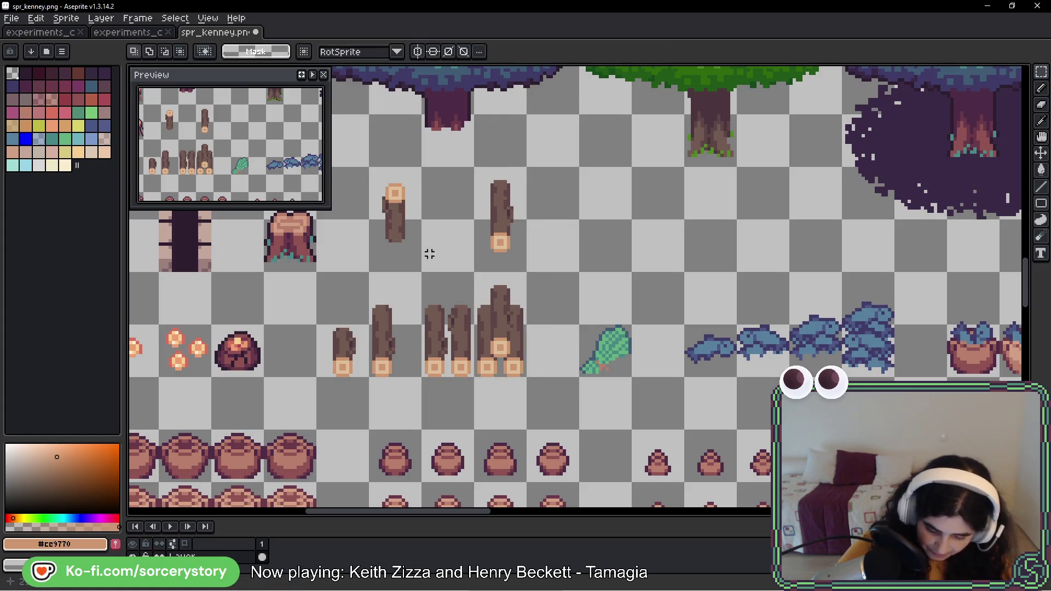
{"action": "mouse_move", "coordinate": [393, 192]}
{"action": "left_mouse_down"}
{"action": "mouse_move", "coordinate": [403, 240]}
{"action": "mouse_move", "coordinate": [530, 263]}
{"action": "left_mouse_up"}
{"action": "key", "text": "Delete"}
{"action": "key", "text": "i"}
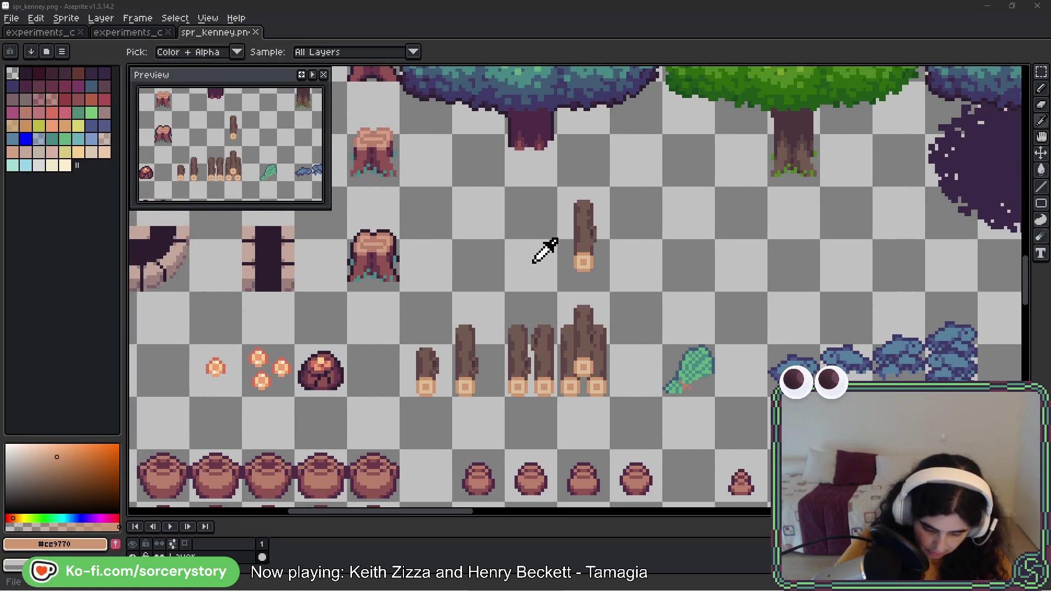
{"action": "key", "text": "alt+Tab"}
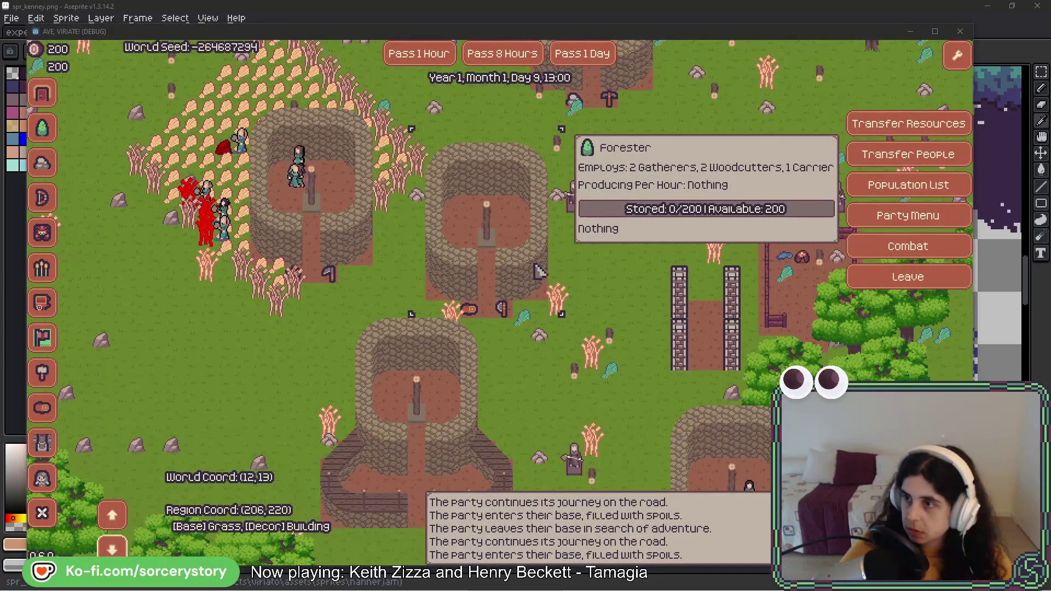
Step: Pan the game map across the village, forest, the party's base, a second base and the fenced pen
{"action": "left_click", "coordinate": [623, 283]}
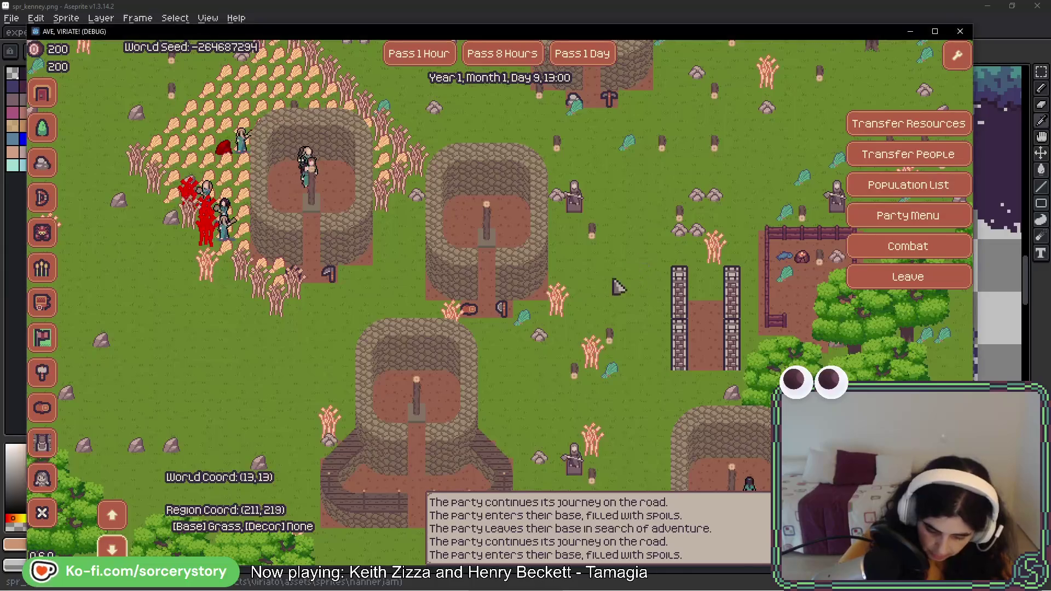
{"action": "key", "text": "Up"}
{"action": "key", "text": "Right"}
{"action": "key", "text": "Right"}
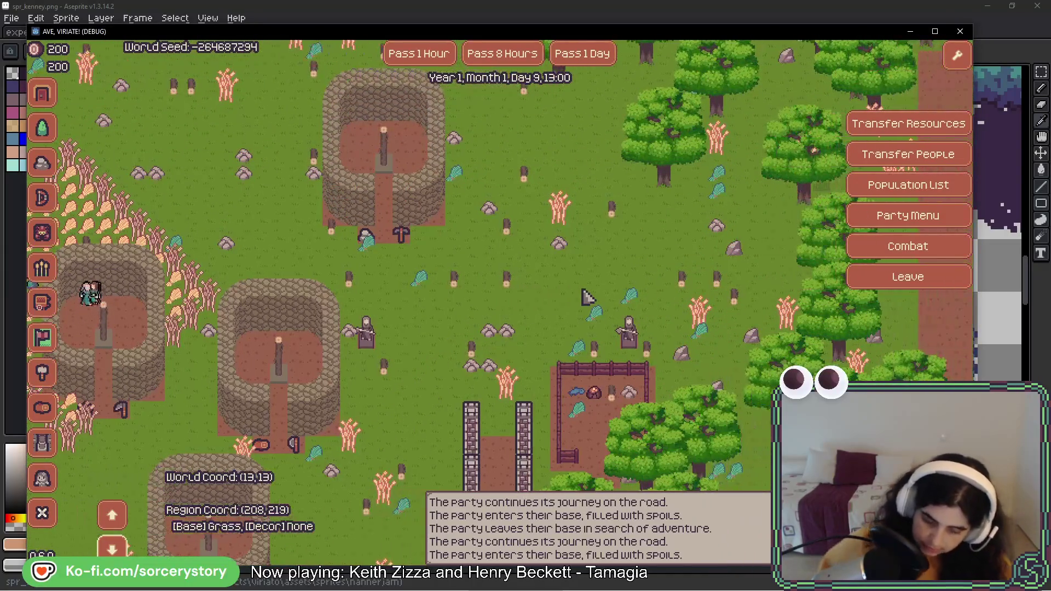
{"action": "key", "text": "Up"}
{"action": "key", "text": "Up"}
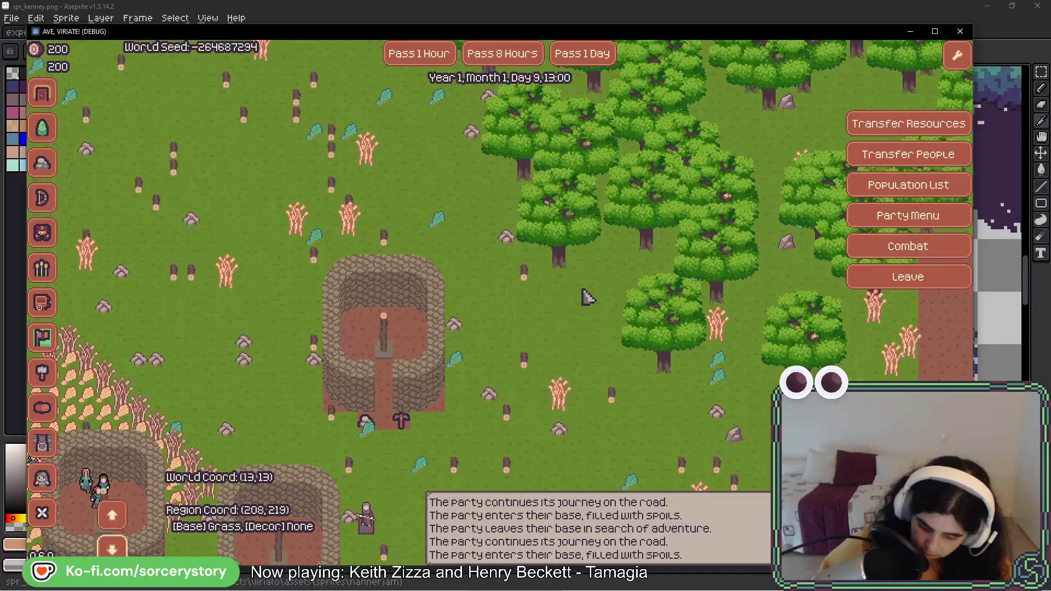
{"action": "key", "text": "Left"}
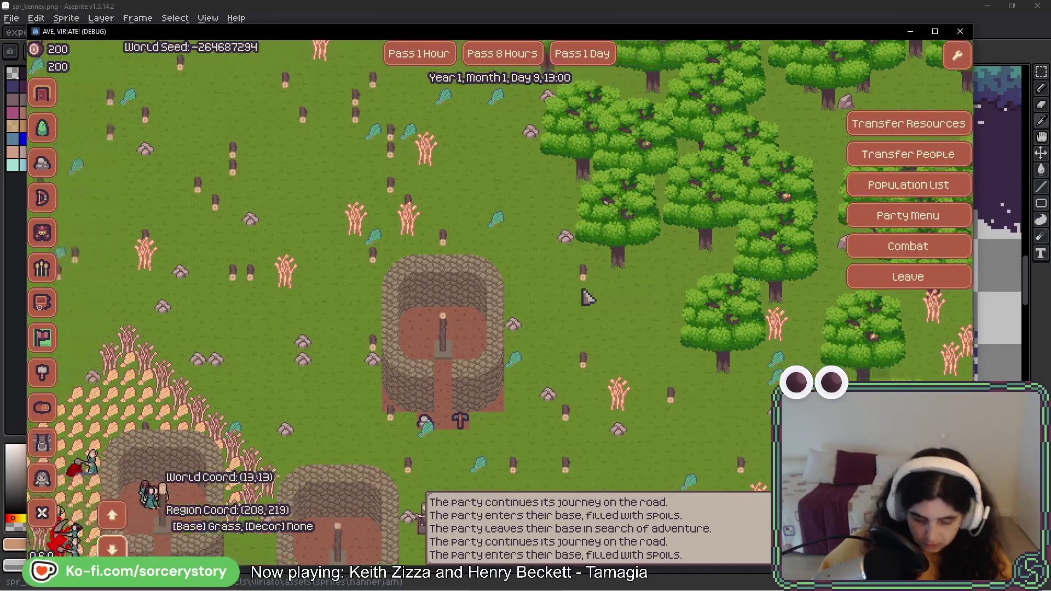
{"action": "key", "text": "Up"}
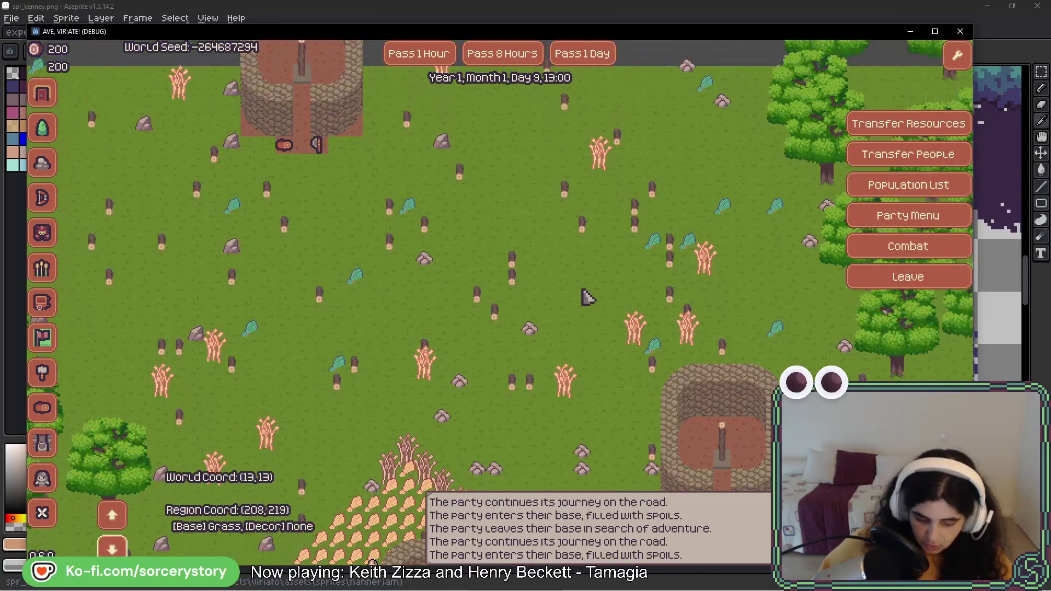
{"action": "key", "text": "Down"}
{"action": "key", "text": "Left"}
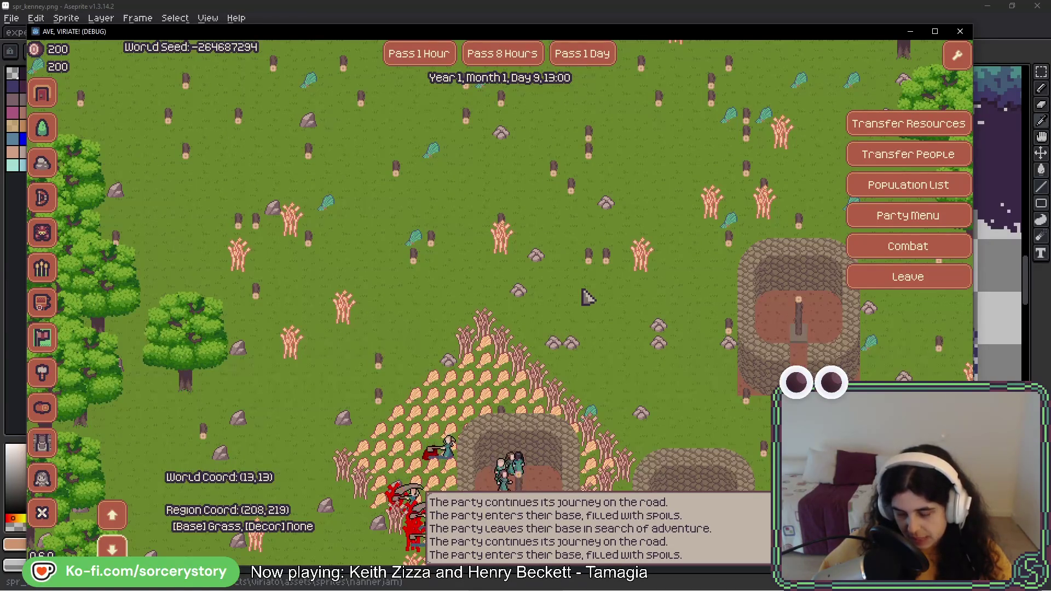
{"action": "key", "text": "Down"}
{"action": "key", "text": "Right"}
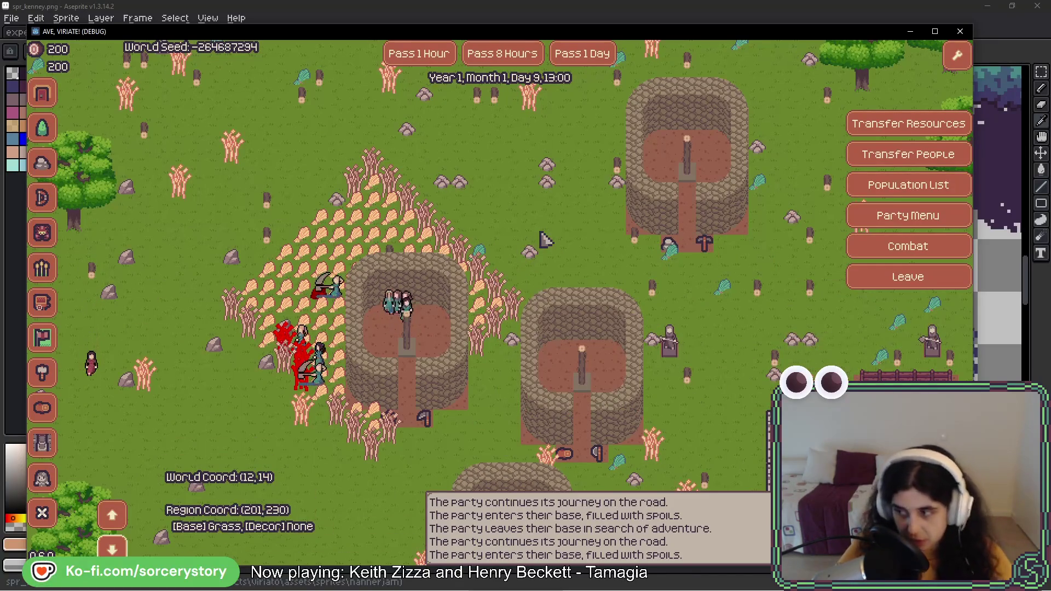
{"action": "key", "text": "d"}
{"action": "key", "text": "s"}
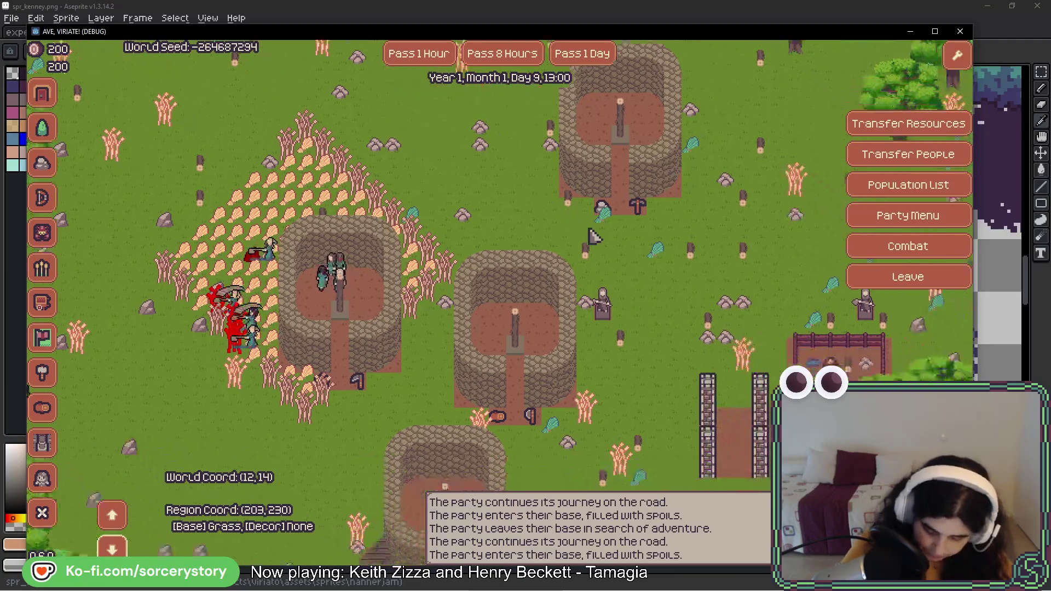
{"action": "key", "text": "d"}
{"action": "key", "text": "s"}
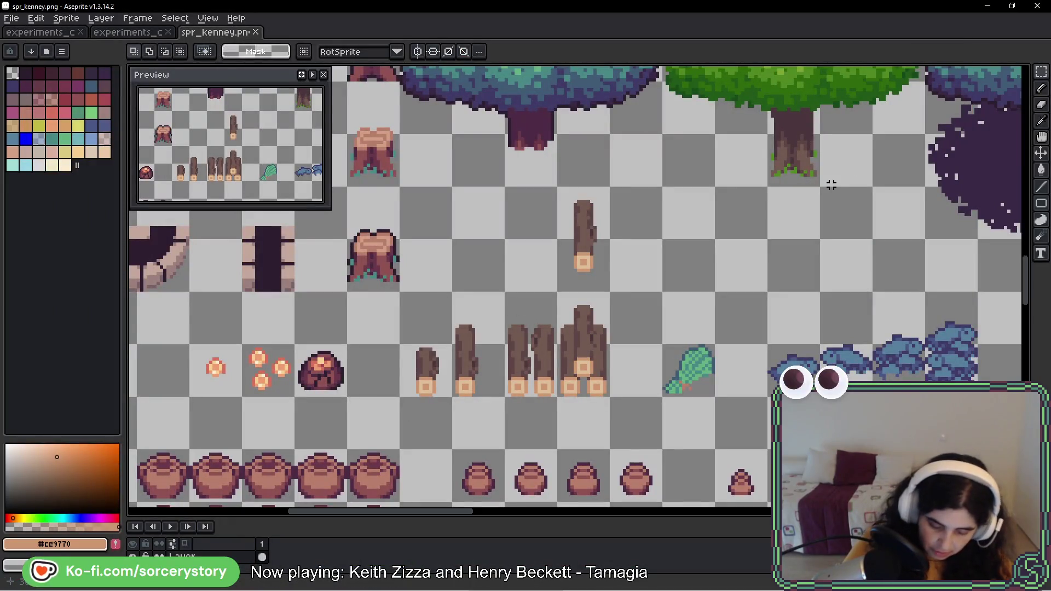
Step: Drop the log selection and pan the sheet over to the fence sprites
{"action": "mouse_move", "coordinate": [604, 201]}
{"action": "left_mouse_down"}
{"action": "mouse_move", "coordinate": [598, 270]}
{"action": "mouse_move", "coordinate": [1039, 277]}
{"action": "mouse_move", "coordinate": [1023, 251]}
{"action": "mouse_move", "coordinate": [410, 214]}
{"action": "left_mouse_up"}
{"action": "key", "text": "ctrl+d"}
{"action": "left_click_drag", "start_coordinate": [354, 258], "coordinate": [540, 198]}
{"action": "mouse_move", "coordinate": [459, 222]}
{"action": "left_mouse_down"}
{"action": "mouse_move", "coordinate": [509, 399]}
{"action": "mouse_move", "coordinate": [576, 356]}
{"action": "mouse_move", "coordinate": [606, 312]}
{"action": "left_mouse_up"}
{"action": "scroll", "coordinate": [509, 399], "scroll_direction": "down", "scroll_amount": 3}
{"action": "left_click_drag", "start_coordinate": [572, 208], "coordinate": [553, 299]}
Step: Grid-select the block of fence sprites, zoom in, and bucket-click the fence outline
{"action": "mouse_move", "coordinate": [397, 131]}
{"action": "left_mouse_down"}
{"action": "mouse_move", "coordinate": [432, 164]}
{"action": "mouse_move", "coordinate": [608, 448]}
{"action": "left_mouse_up"}
{"action": "scroll", "coordinate": [542, 306], "scroll_direction": "up", "scroll_amount": 2}
{"action": "scroll", "coordinate": [495, 301], "scroll_direction": "up", "scroll_amount": 1}
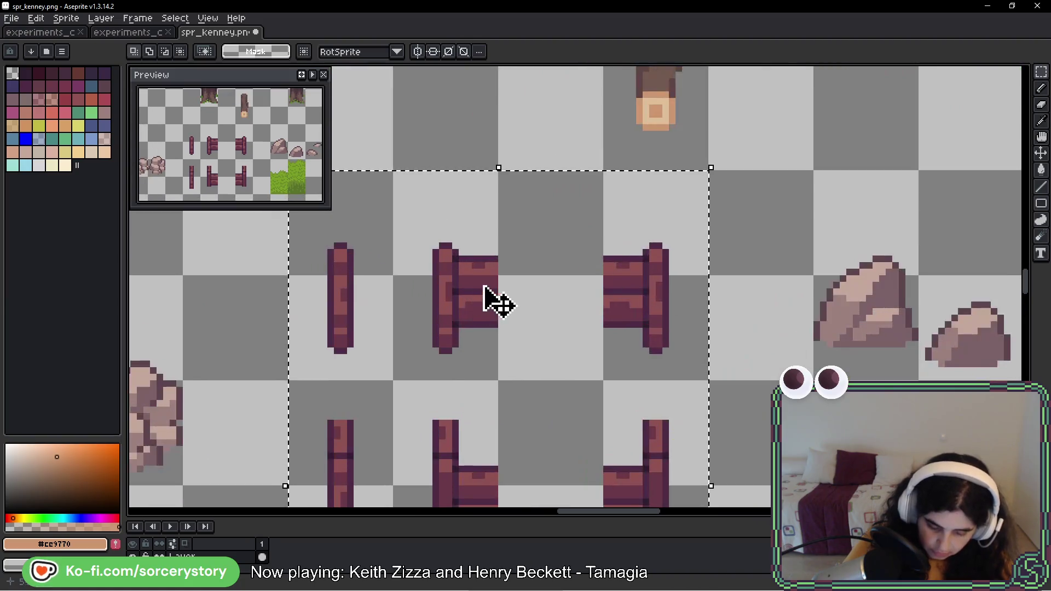
{"action": "key", "text": "g"}
{"action": "scroll", "coordinate": [474, 266], "scroll_direction": "up", "scroll_amount": 1}
{"action": "left_click", "coordinate": [475, 261]}
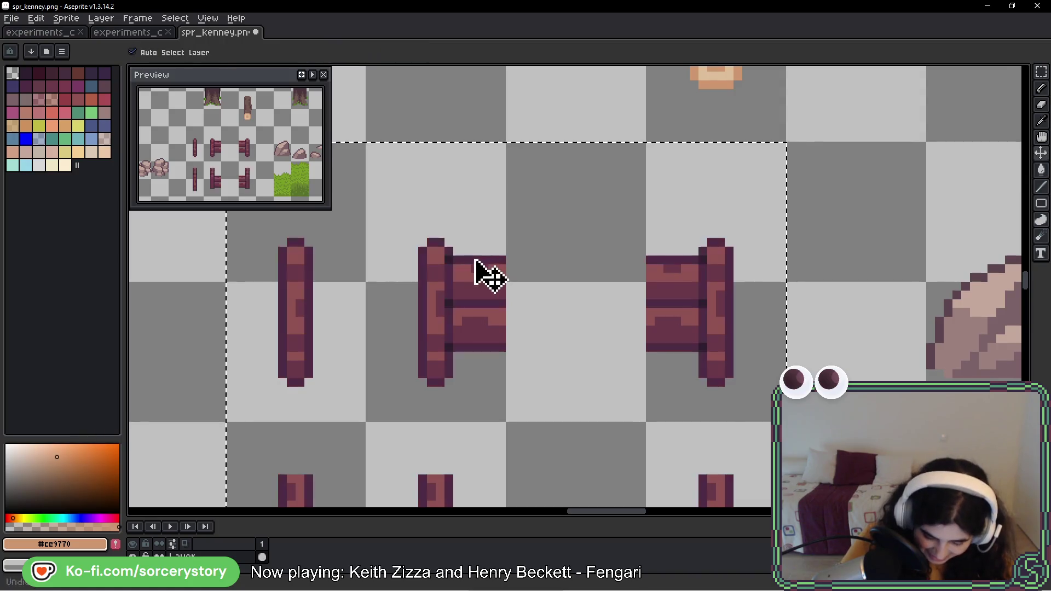
Step: Undo, then clear the fences' dark outline pixels again with the non-contiguous fill
{"action": "key", "text": "ctrl+z"}
{"action": "left_click", "coordinate": [454, 258]}
{"action": "left_click", "coordinate": [449, 259]}
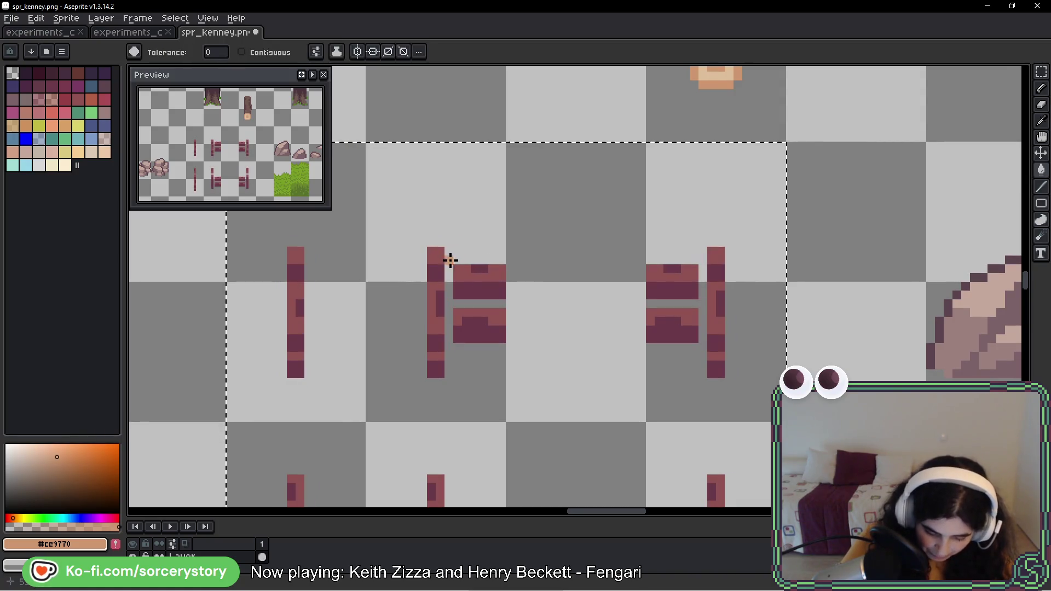
Step: Eyedrop the fence's reddish colour, then the log's light and darker browns
{"action": "key", "text": "i"}
{"action": "left_click", "coordinate": [460, 273]}
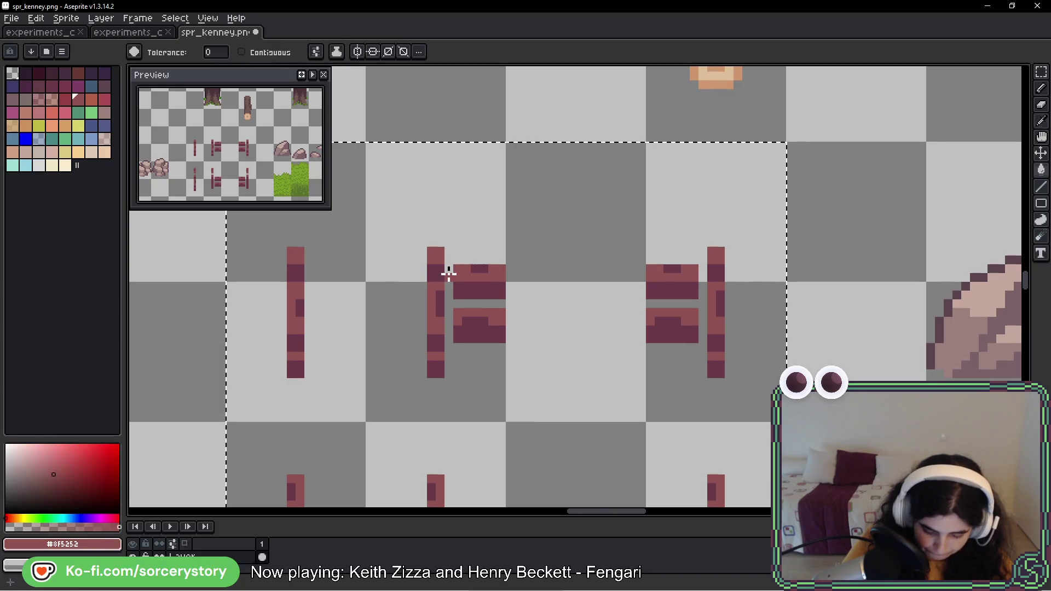
{"action": "key", "text": "g"}
{"action": "scroll", "coordinate": [450, 284], "scroll_direction": "down", "scroll_amount": 2}
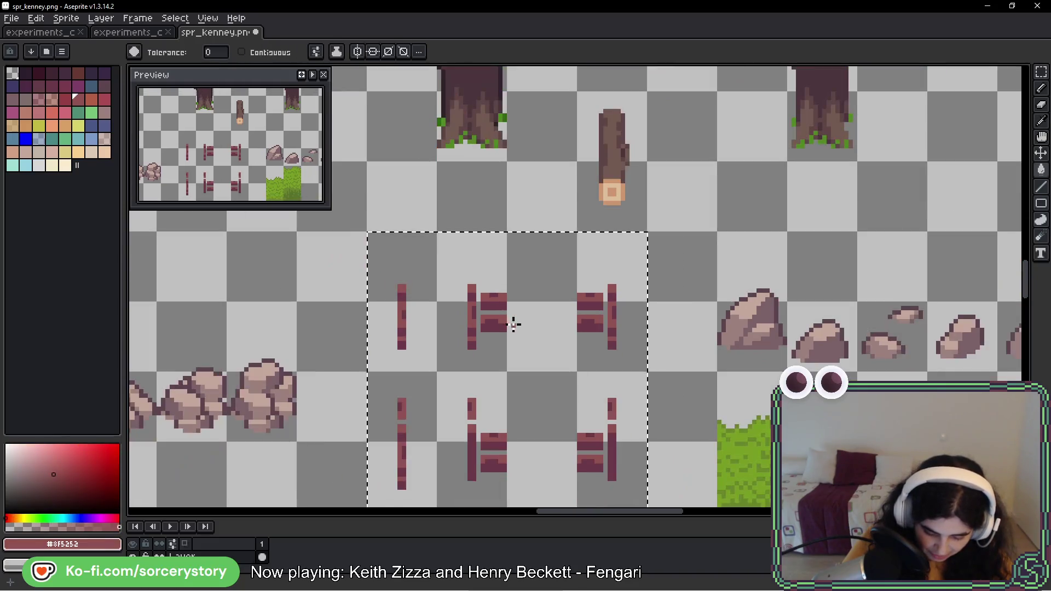
{"action": "scroll", "coordinate": [603, 209], "scroll_direction": "up", "scroll_amount": 1}
{"action": "key", "text": "i"}
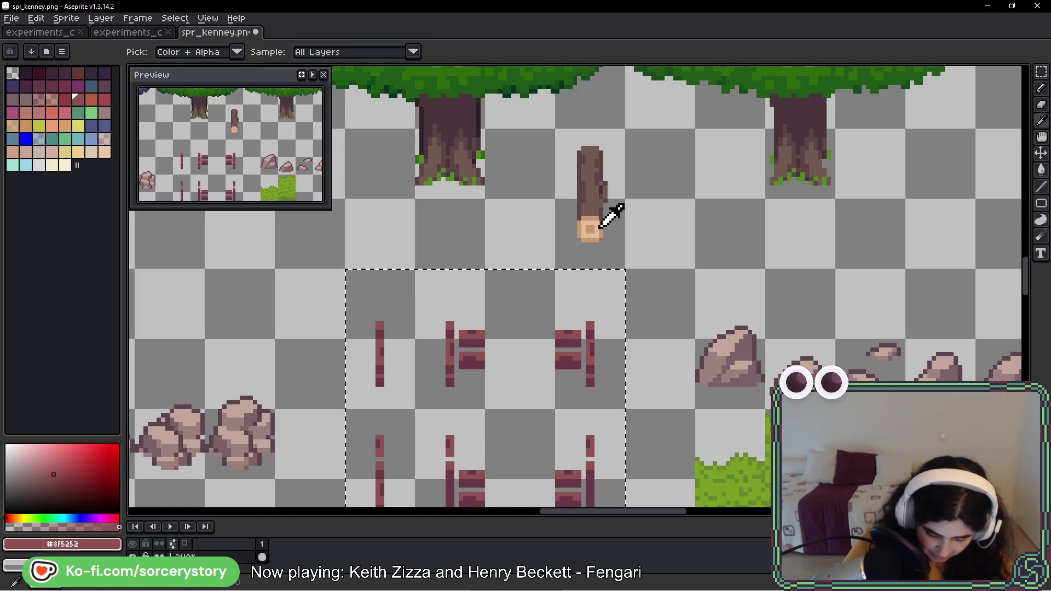
{"action": "left_click", "coordinate": [595, 216]}
{"action": "key", "text": "g"}
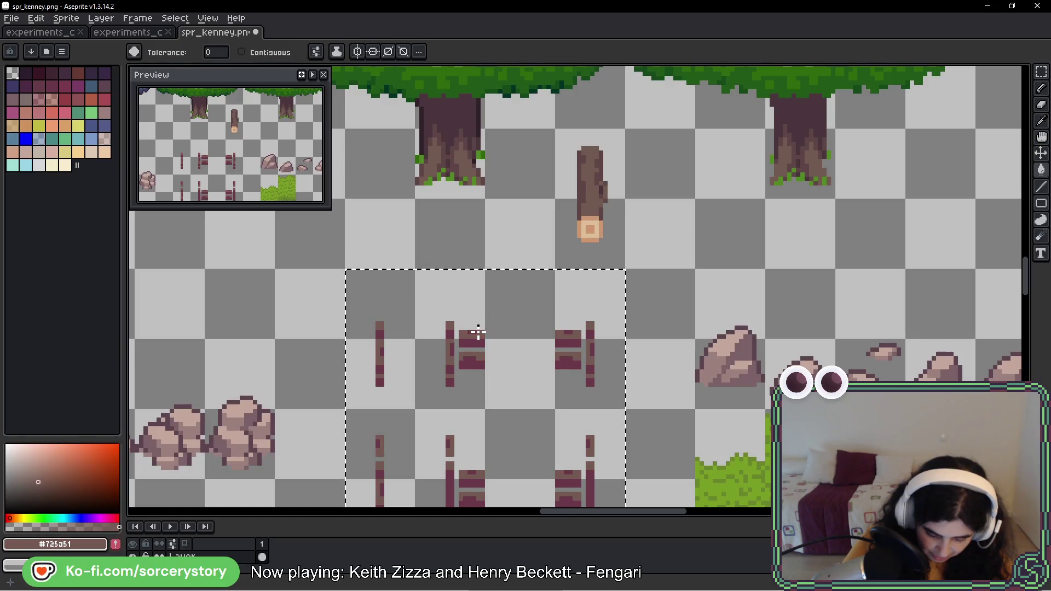
{"action": "key", "text": "i"}
{"action": "left_click", "coordinate": [604, 184]}
{"action": "key", "text": "g"}
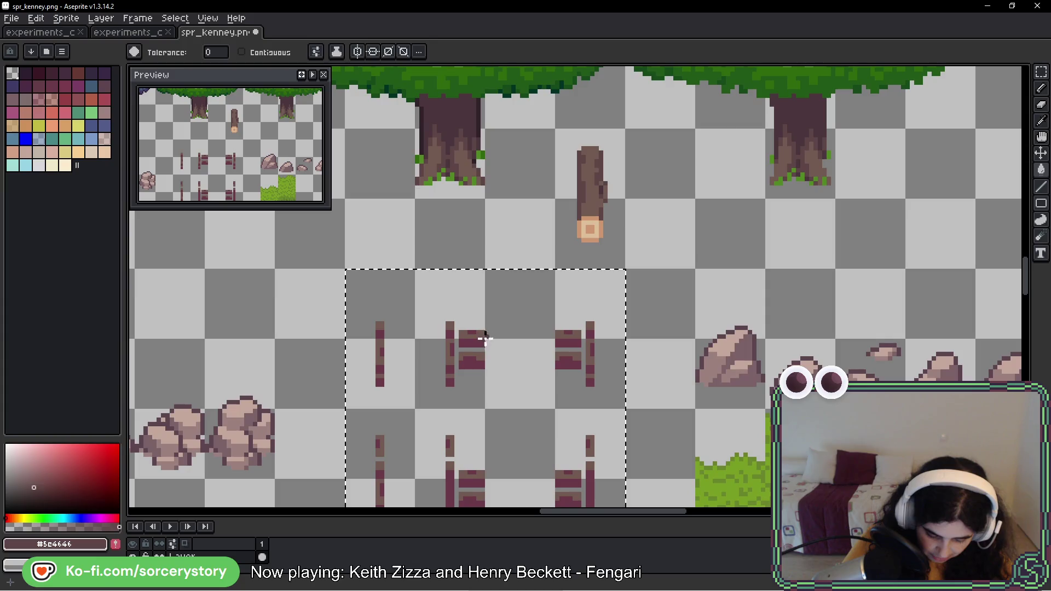
Step: Fill the fence pixels with the log's brown and look over every fence row
{"action": "left_click", "coordinate": [469, 340]}
{"action": "scroll", "coordinate": [529, 349], "scroll_direction": "down", "scroll_amount": 1}
{"action": "scroll", "coordinate": [528, 349], "scroll_direction": "down", "scroll_amount": 1}
{"action": "left_click_drag", "start_coordinate": [548, 400], "coordinate": [558, 235]}
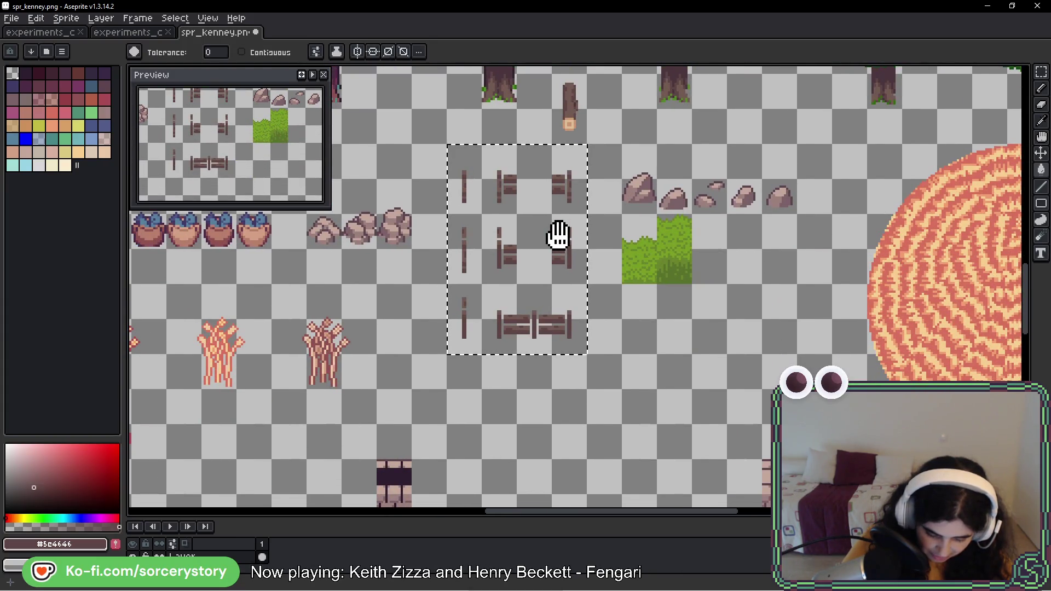
{"action": "scroll", "coordinate": [499, 352], "scroll_direction": "up", "scroll_amount": 6}
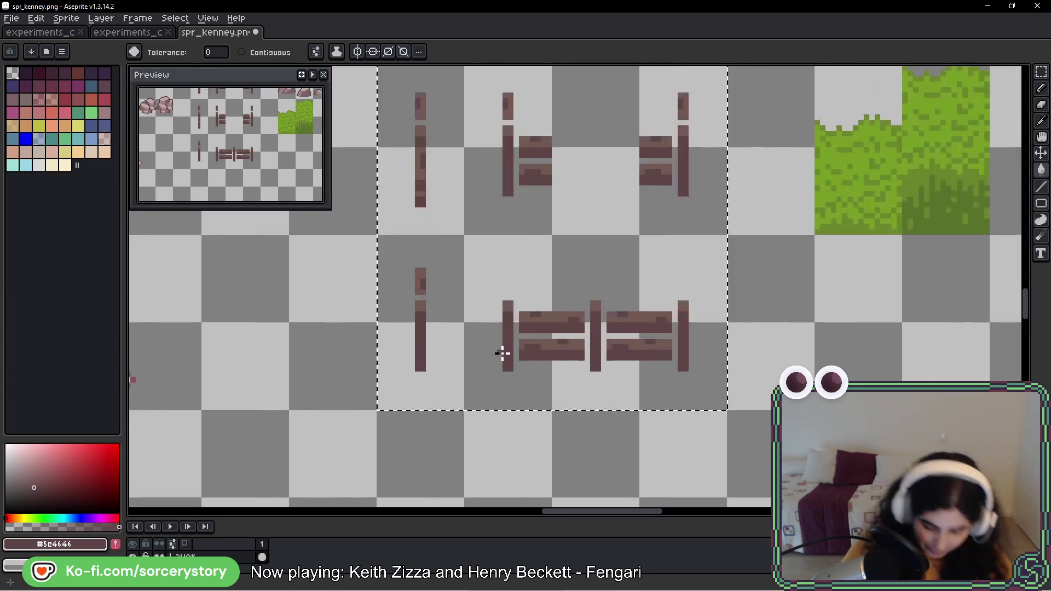
{"action": "scroll", "coordinate": [589, 312], "scroll_direction": "down", "scroll_amount": 1}
{"action": "scroll", "coordinate": [592, 301], "scroll_direction": "down", "scroll_amount": 1}
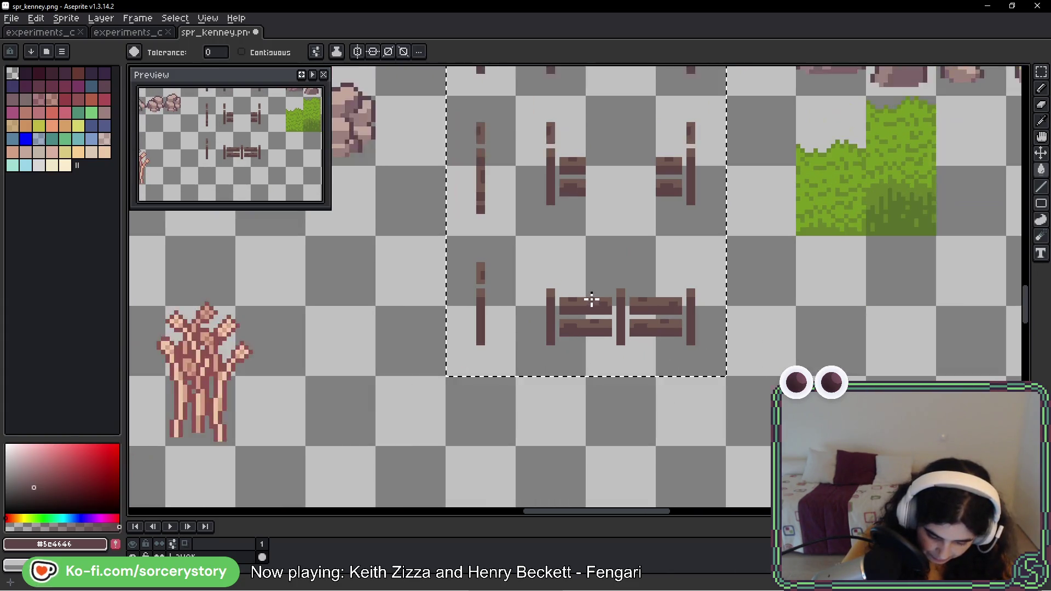
{"action": "mouse_move", "coordinate": [586, 225]}
{"action": "left_mouse_down"}
{"action": "mouse_move", "coordinate": [585, 260]}
{"action": "mouse_move", "coordinate": [558, 319]}
{"action": "left_mouse_up"}
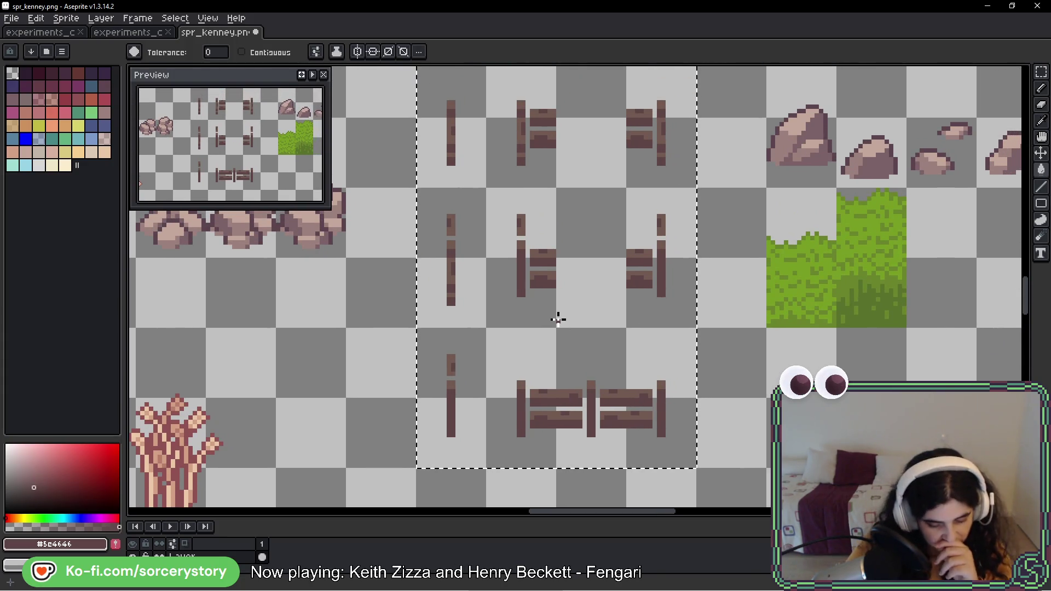
{"action": "left_click_drag", "start_coordinate": [524, 182], "coordinate": [500, 286]}
{"action": "left_click_drag", "start_coordinate": [527, 217], "coordinate": [510, 278]}
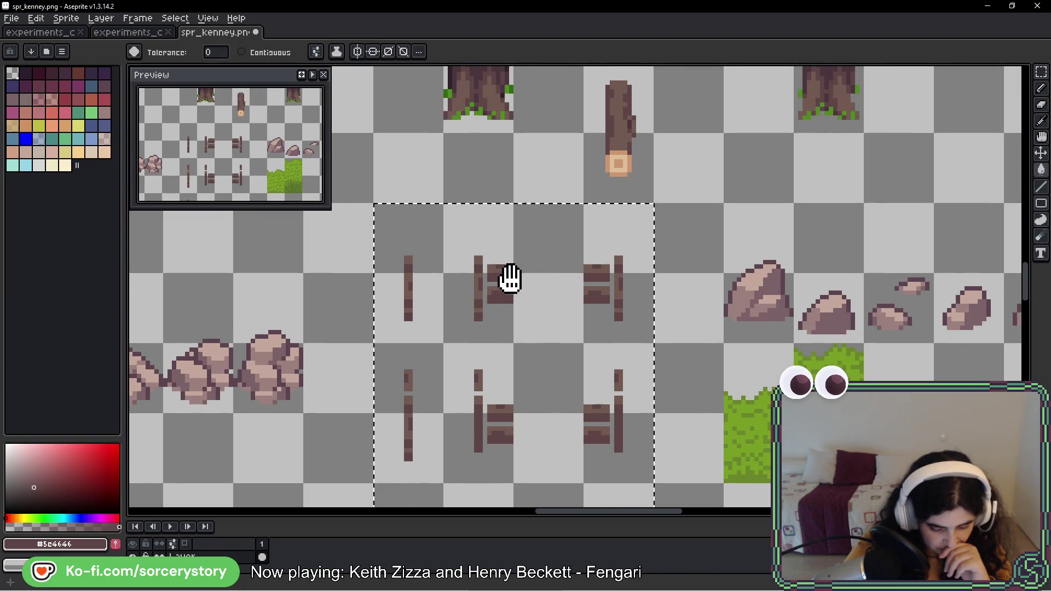
{"action": "scroll", "coordinate": [512, 280], "scroll_direction": "up", "scroll_amount": 2}
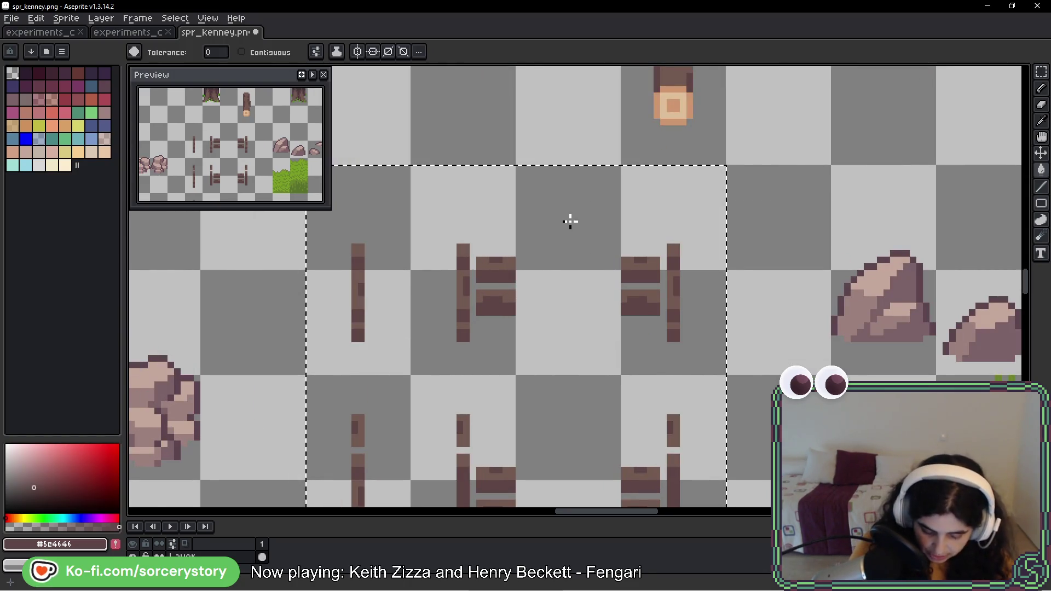
{"action": "mouse_move", "coordinate": [511, 383]}
{"action": "left_mouse_down"}
{"action": "mouse_move", "coordinate": [528, 272]}
{"action": "mouse_move", "coordinate": [530, 282]}
{"action": "left_mouse_up"}
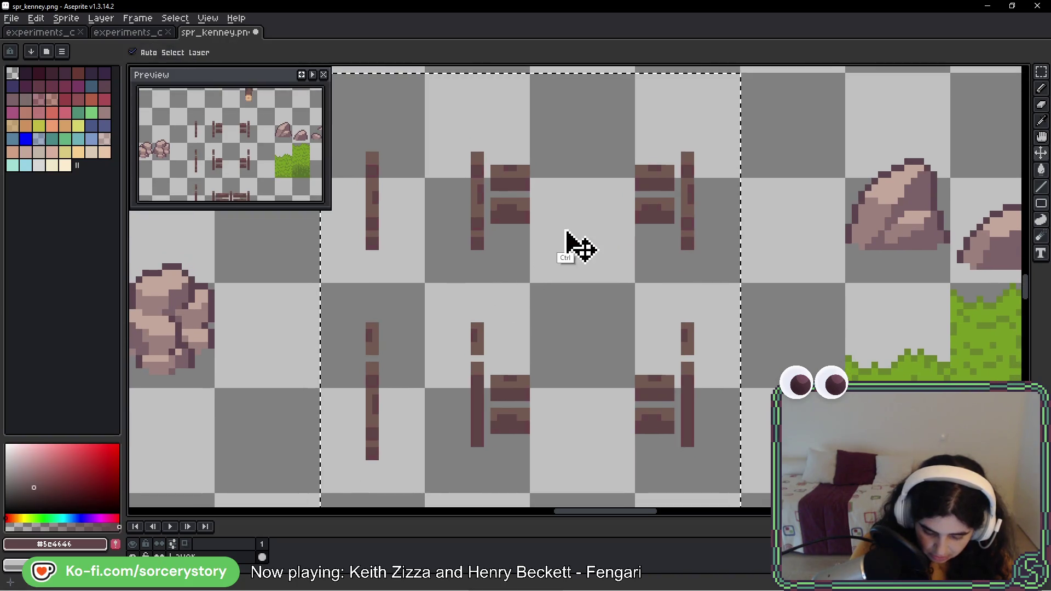
Step: Compare with the outlined fences via undo/redo, then try a dark-brown fence fill and revert it
{"action": "key", "text": "ctrl+z"}
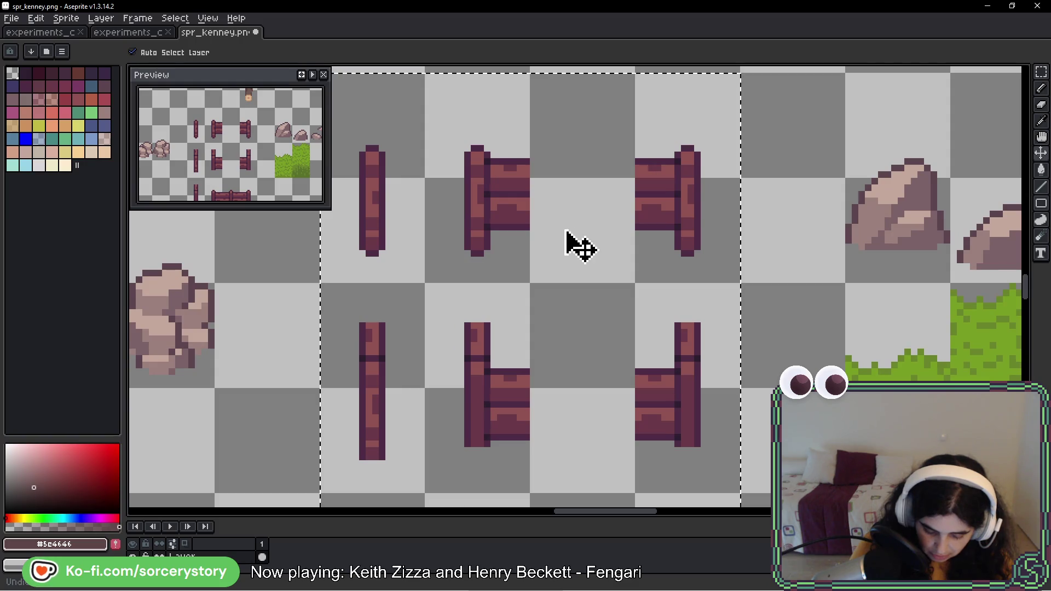
{"action": "key", "text": "ctrl+y"}
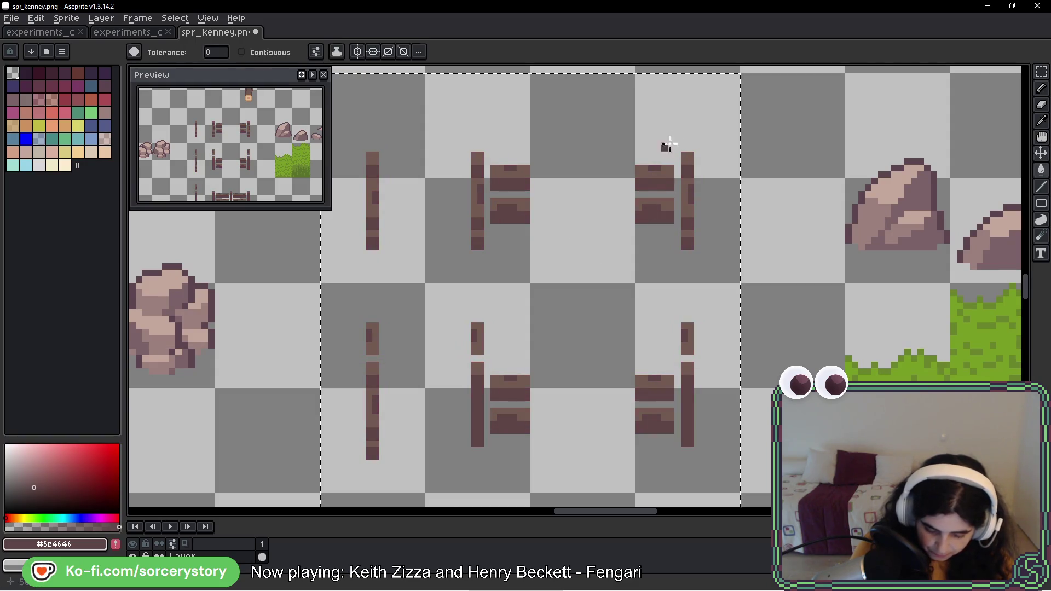
{"action": "mouse_move", "coordinate": [688, 113]}
{"action": "left_mouse_down"}
{"action": "mouse_move", "coordinate": [655, 265]}
{"action": "mouse_move", "coordinate": [662, 187]}
{"action": "left_mouse_up"}
{"action": "key", "text": "alt"}
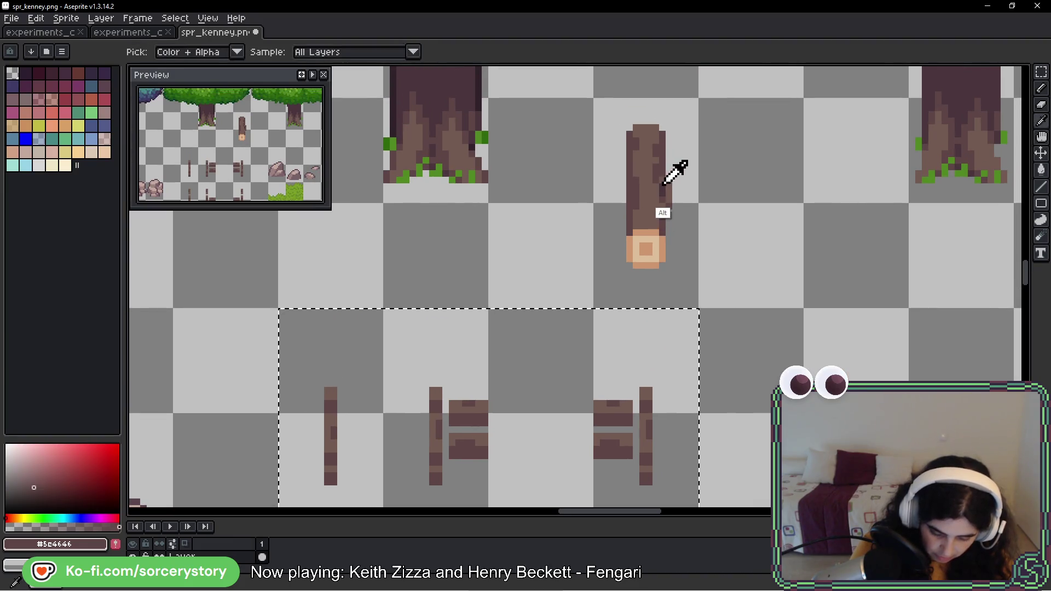
{"action": "key", "text": "space"}
{"action": "left_click_drag", "start_coordinate": [629, 356], "coordinate": [660, 152]}
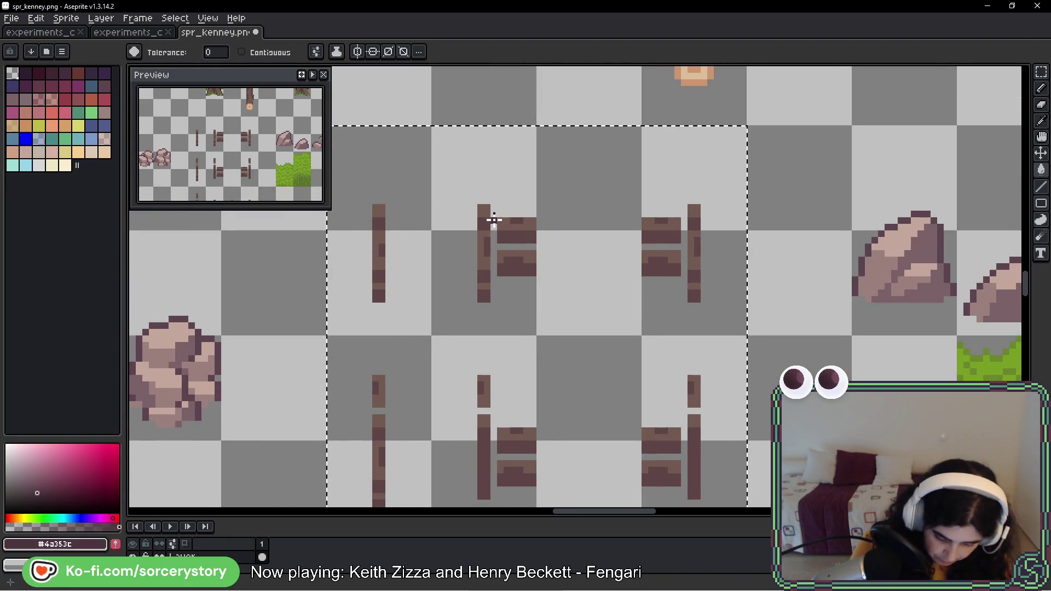
{"action": "left_click", "coordinate": [494, 220]}
{"action": "key", "text": "ctrl+z"}
Step: Pencil darker brown shading onto the fence posts and rails, then pan to review the fence tiles
{"action": "key", "text": "b"}
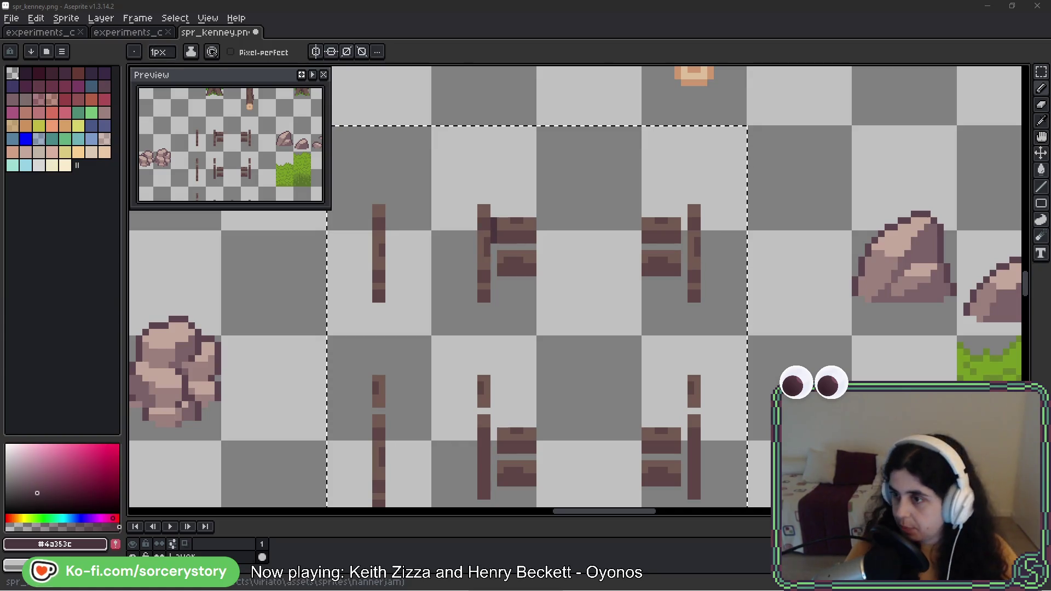
{"action": "scroll", "coordinate": [631, 191], "scroll_direction": "down", "scroll_amount": 3}
{"action": "scroll", "coordinate": [631, 191], "scroll_direction": "down", "scroll_amount": 5}
{"action": "scroll", "coordinate": [631, 191], "scroll_direction": "left", "scroll_amount": 10}
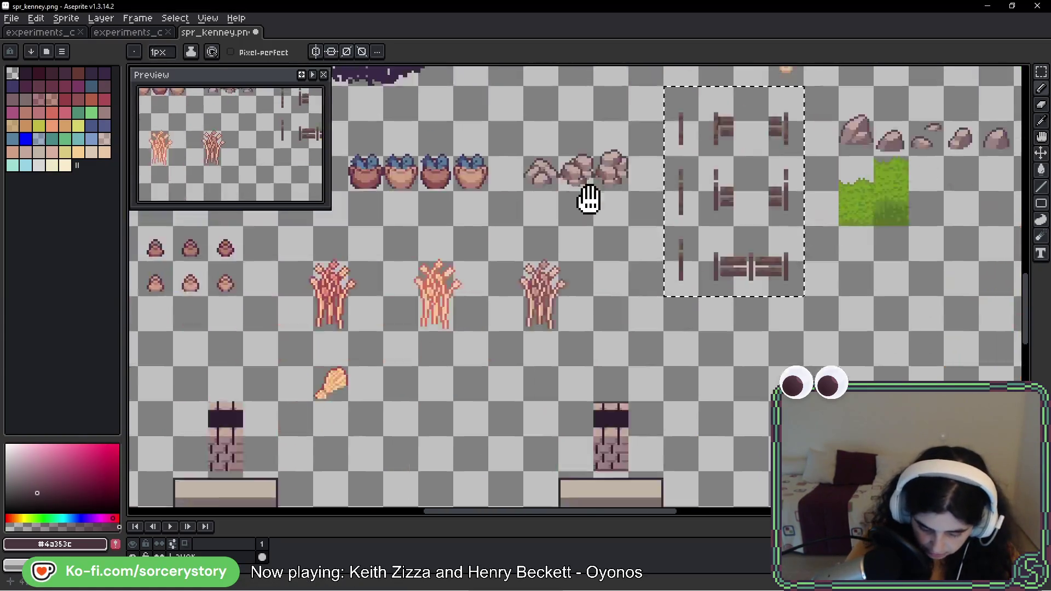
{"action": "scroll", "coordinate": [484, 269], "scroll_direction": "up", "scroll_amount": 3}
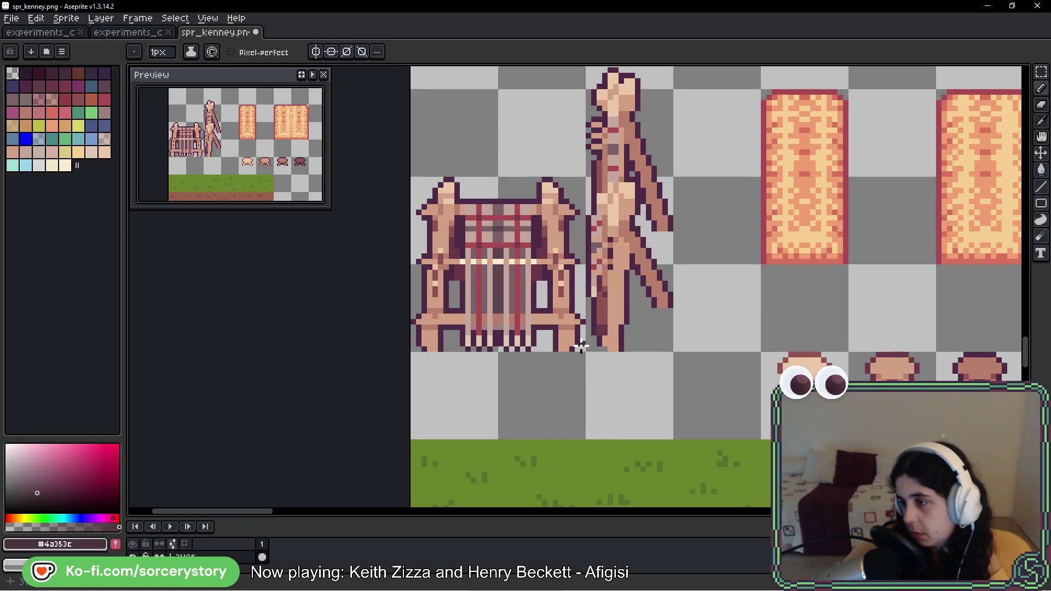
{"action": "scroll", "coordinate": [753, 258], "scroll_direction": "down", "scroll_amount": 4}
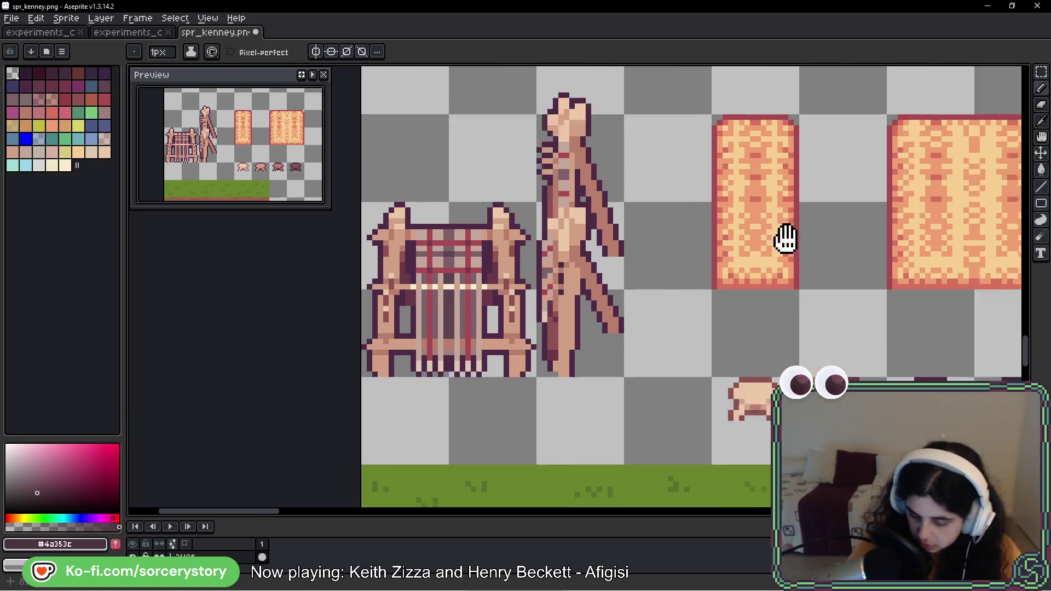
{"action": "scroll", "coordinate": [717, 260], "scroll_direction": "down", "scroll_amount": 3}
{"action": "left_click_drag", "start_coordinate": [718, 261], "coordinate": [481, 311]}
{"action": "scroll", "coordinate": [763, 223], "scroll_direction": "up", "scroll_amount": 5}
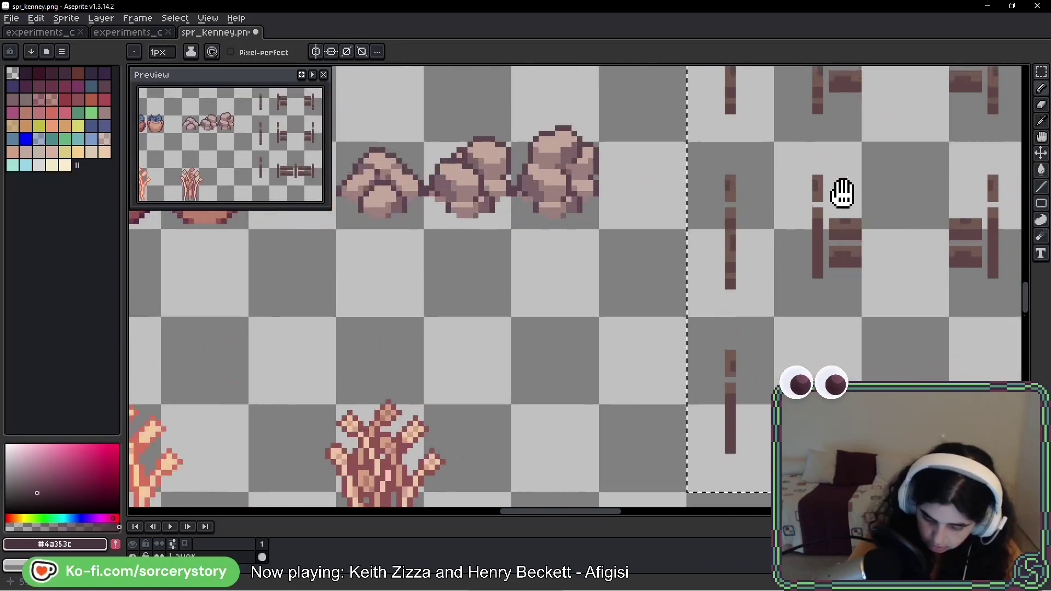
{"action": "left_click_drag", "start_coordinate": [839, 195], "coordinate": [532, 266]}
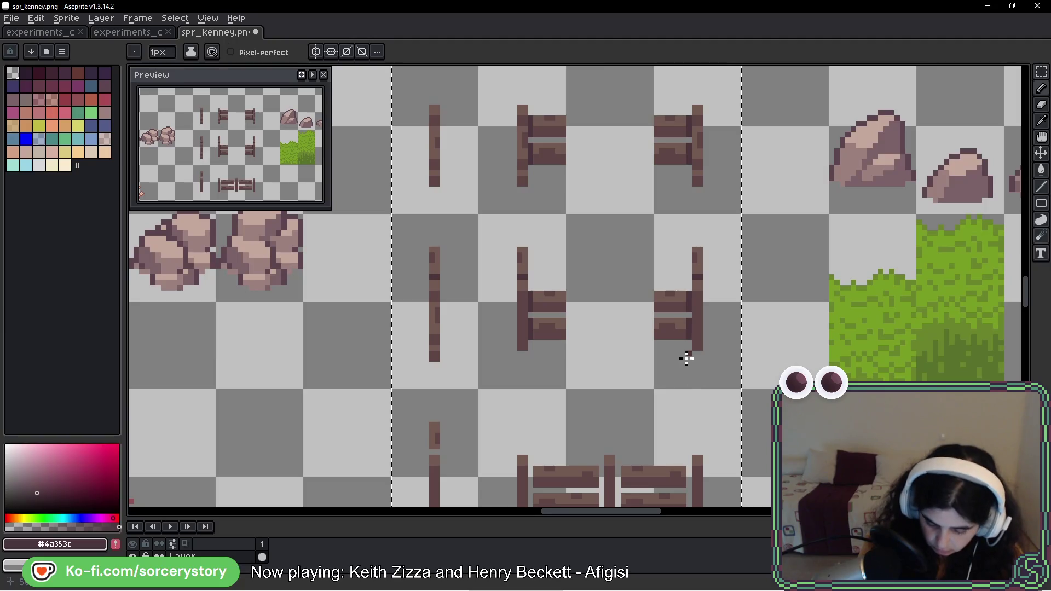
Step: Draw a dark pixel line joining the lower fence's left rails to its middle post
{"action": "left_click_drag", "start_coordinate": [686, 357], "coordinate": [641, 181]}
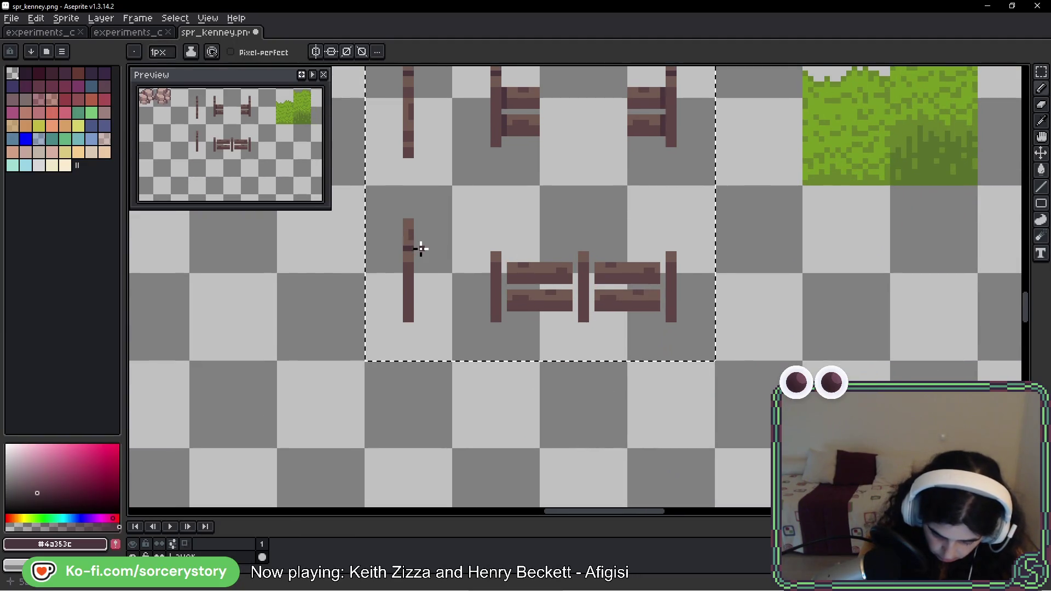
{"action": "left_click_drag", "start_coordinate": [530, 214], "coordinate": [527, 282]}
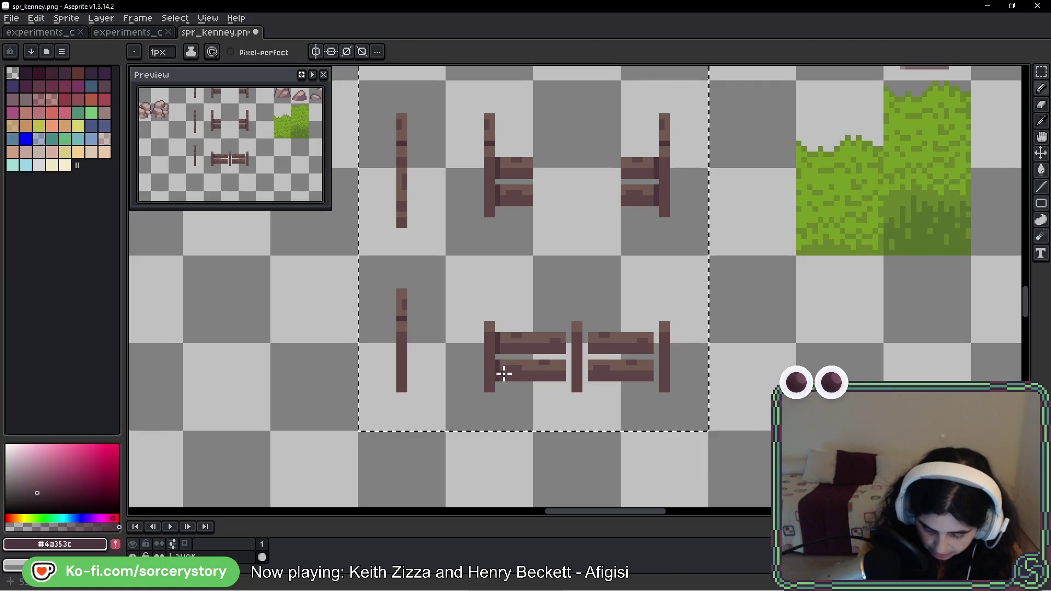
{"action": "left_click_drag", "start_coordinate": [568, 368], "coordinate": [567, 335]}
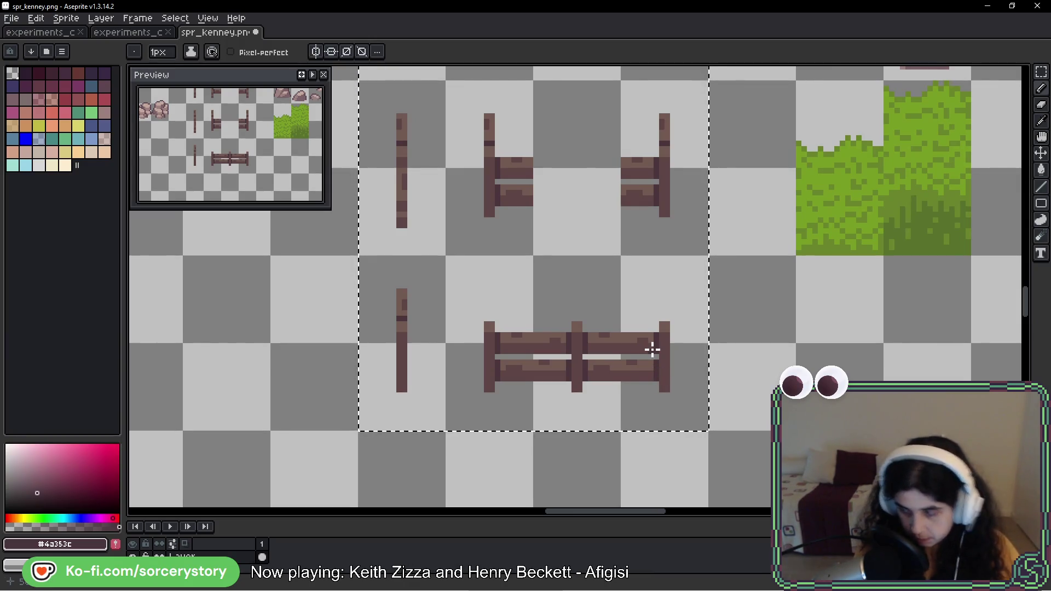
{"action": "scroll", "coordinate": [608, 352], "scroll_direction": "down", "scroll_amount": 7}
{"action": "left_click_drag", "start_coordinate": [580, 146], "coordinate": [562, 338]}
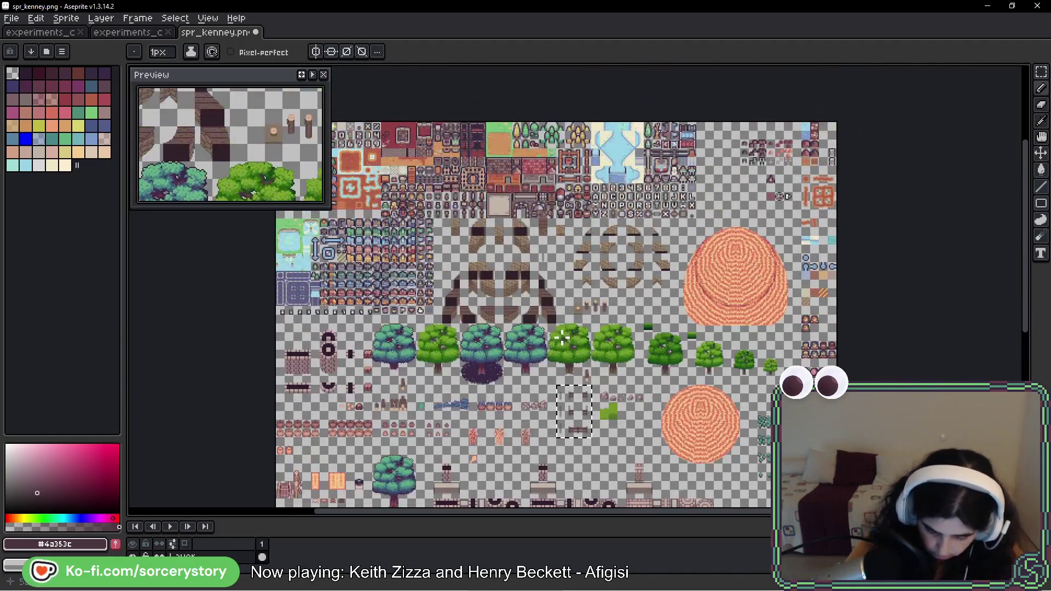
Step: Pick light orange #ce9770 from a post top and add a pixel below each upper post's dark band
{"action": "scroll", "coordinate": [517, 211], "scroll_direction": "up", "scroll_amount": 4}
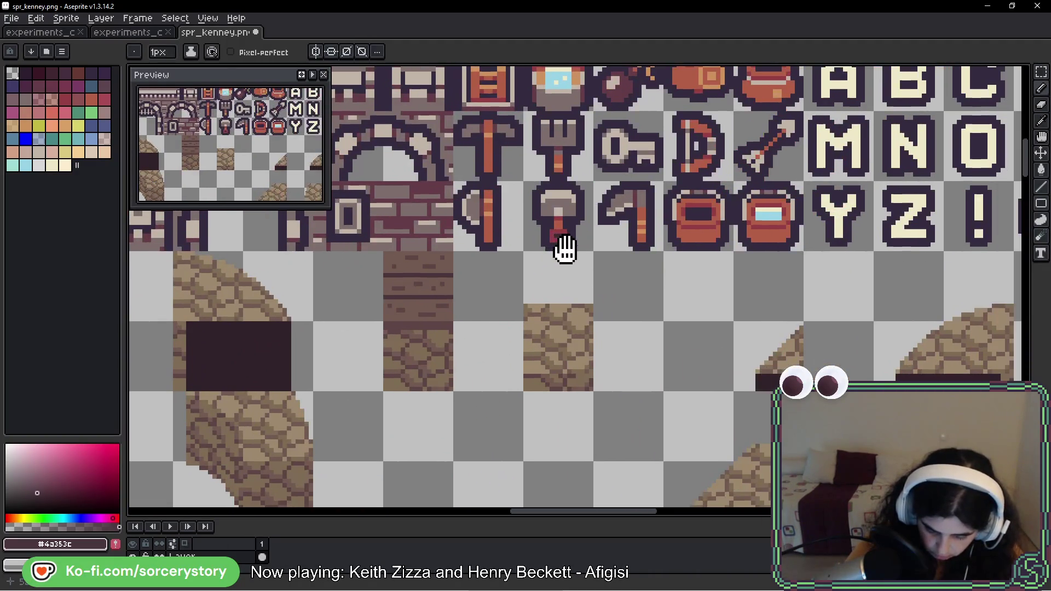
{"action": "mouse_move", "coordinate": [558, 246]}
{"action": "left_mouse_down"}
{"action": "mouse_move", "coordinate": [405, 197]}
{"action": "mouse_move", "coordinate": [520, 106]}
{"action": "left_mouse_up"}
{"action": "scroll", "coordinate": [403, 348], "scroll_direction": "up", "scroll_amount": 3}
{"action": "left_click", "coordinate": [336, 394], "text": "alt"}
{"action": "scroll", "coordinate": [479, 399], "scroll_direction": "down", "scroll_amount": 6}
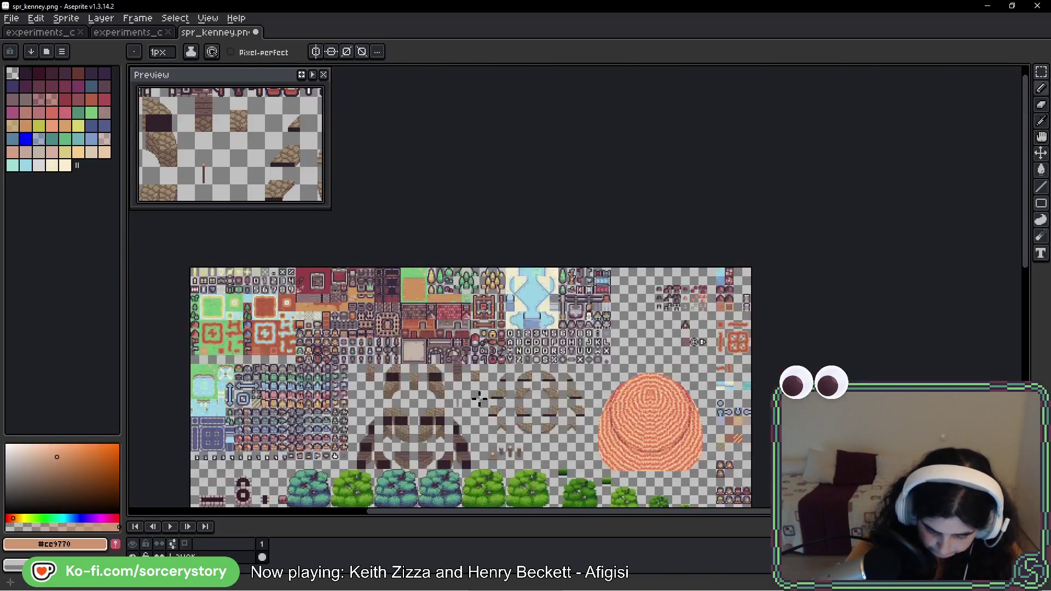
{"action": "left_click_drag", "start_coordinate": [479, 399], "coordinate": [500, 188]}
{"action": "scroll", "coordinate": [509, 305], "scroll_direction": "up", "scroll_amount": 8}
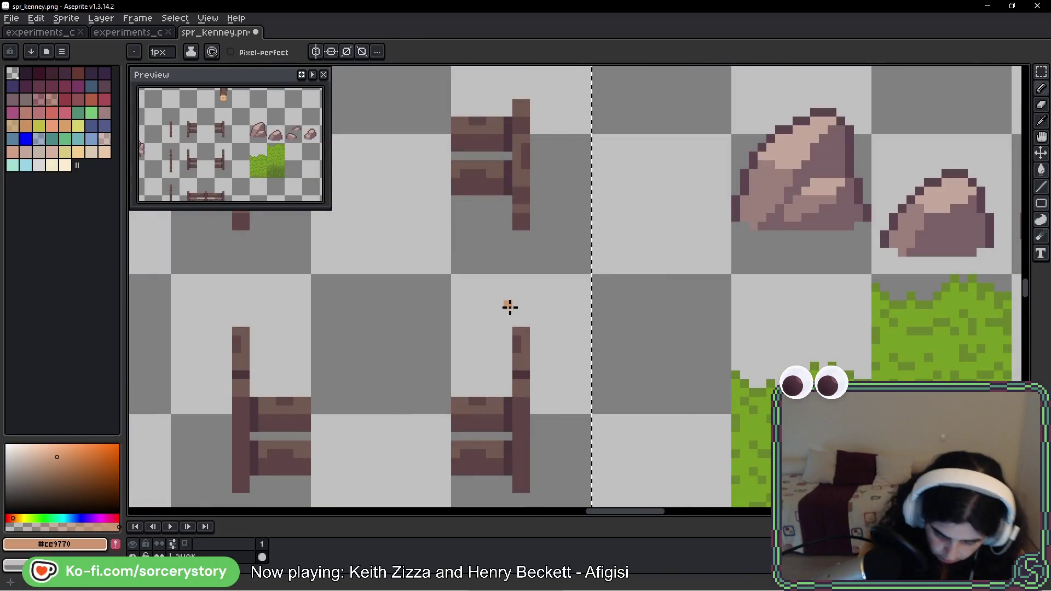
{"action": "left_click", "coordinate": [522, 388]}
{"action": "left_click_drag", "start_coordinate": [544, 227], "coordinate": [776, 238]}
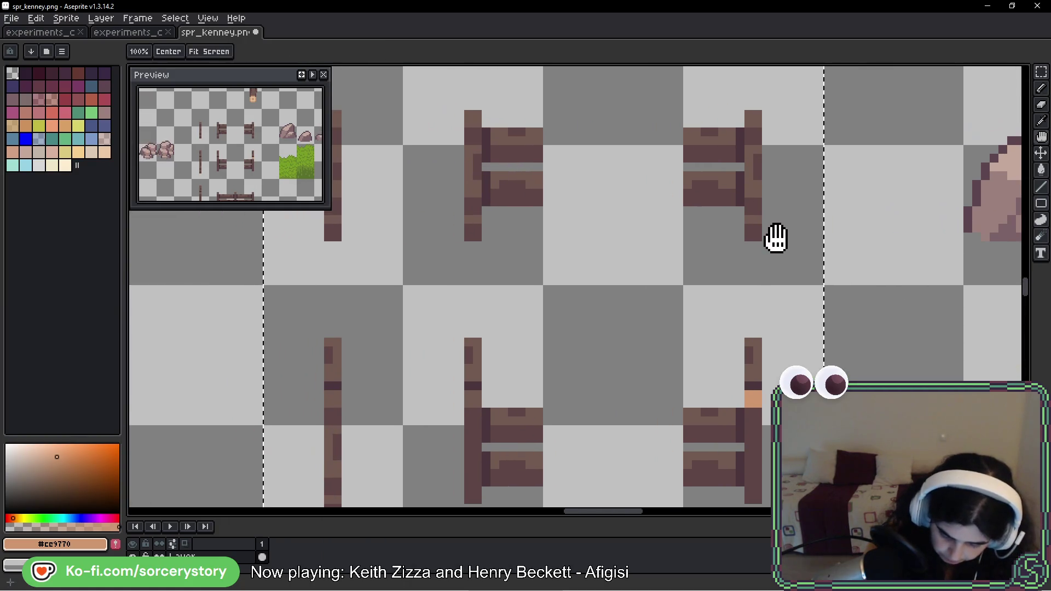
{"action": "left_click", "coordinate": [474, 396]}
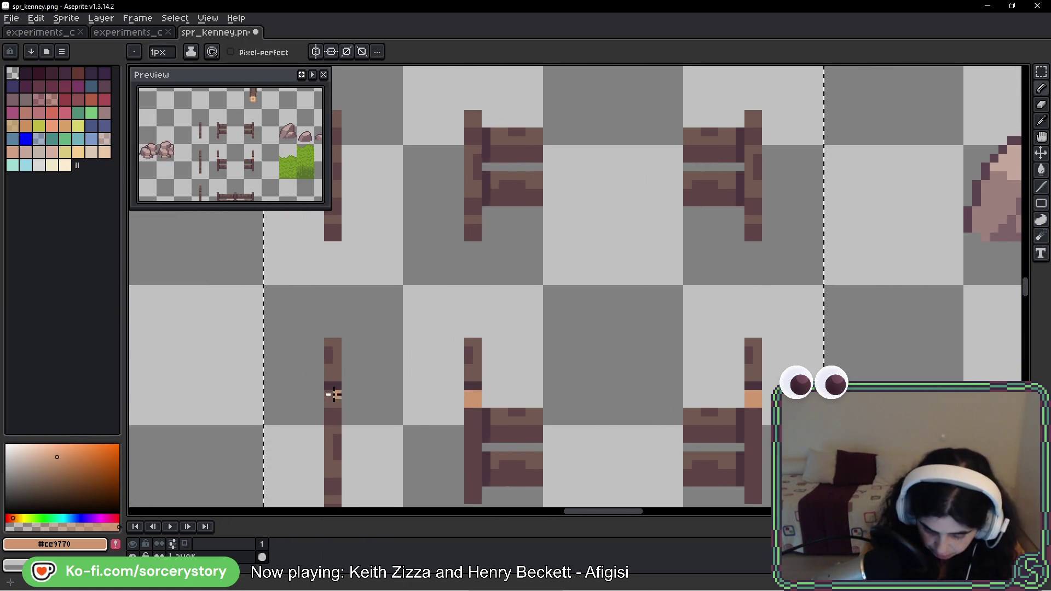
{"action": "left_click", "coordinate": [333, 394]}
Step: Paint the top pixel of every upper and lower fence post light orange
{"action": "left_click_drag", "start_coordinate": [399, 274], "coordinate": [456, 384]}
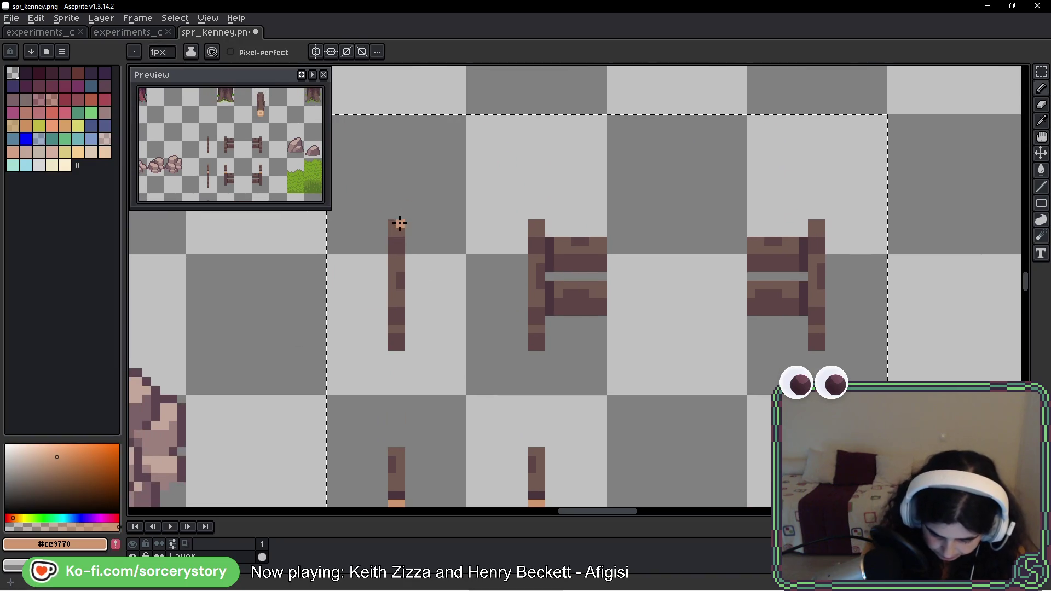
{"action": "left_click", "coordinate": [399, 224]}
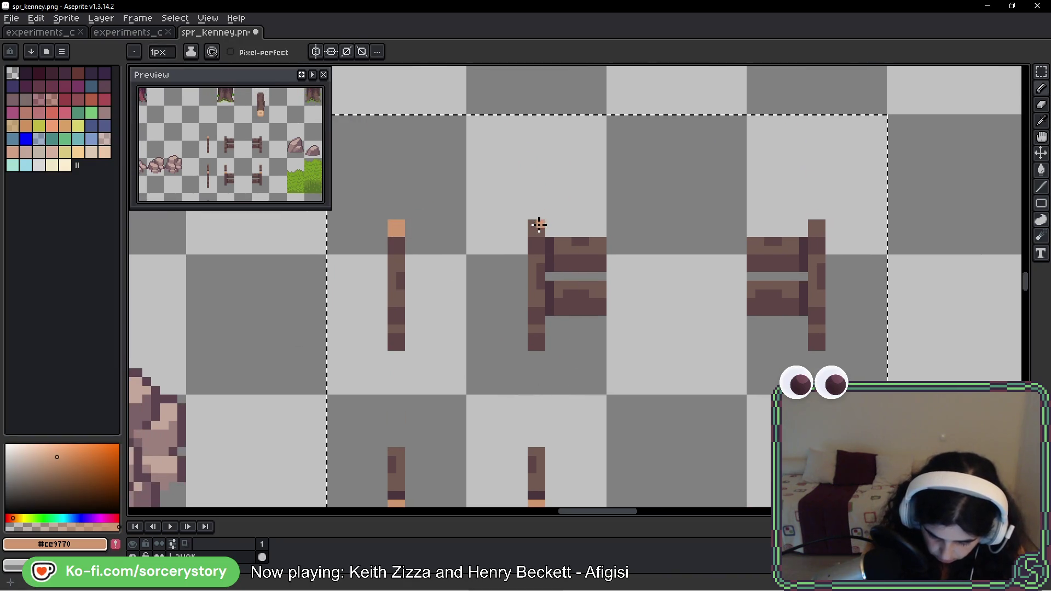
{"action": "left_click", "coordinate": [539, 225]}
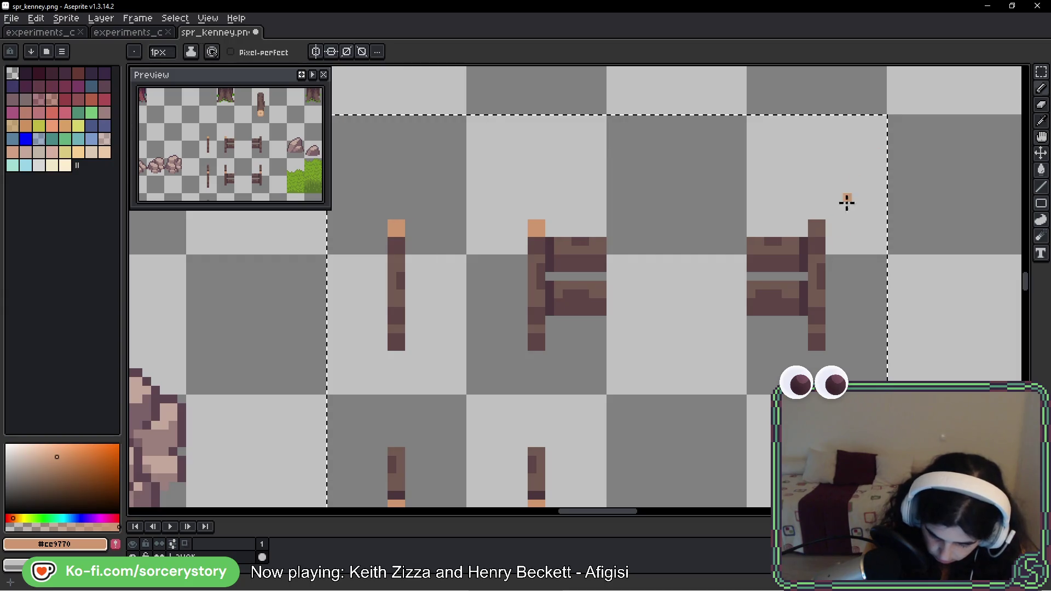
{"action": "left_click_drag", "start_coordinate": [847, 203], "coordinate": [786, 223]}
{"action": "left_click", "coordinate": [755, 228]}
{"action": "mouse_move", "coordinate": [682, 374]}
{"action": "left_mouse_down"}
{"action": "mouse_move", "coordinate": [652, 277]}
{"action": "mouse_move", "coordinate": [495, 272]}
{"action": "left_mouse_up"}
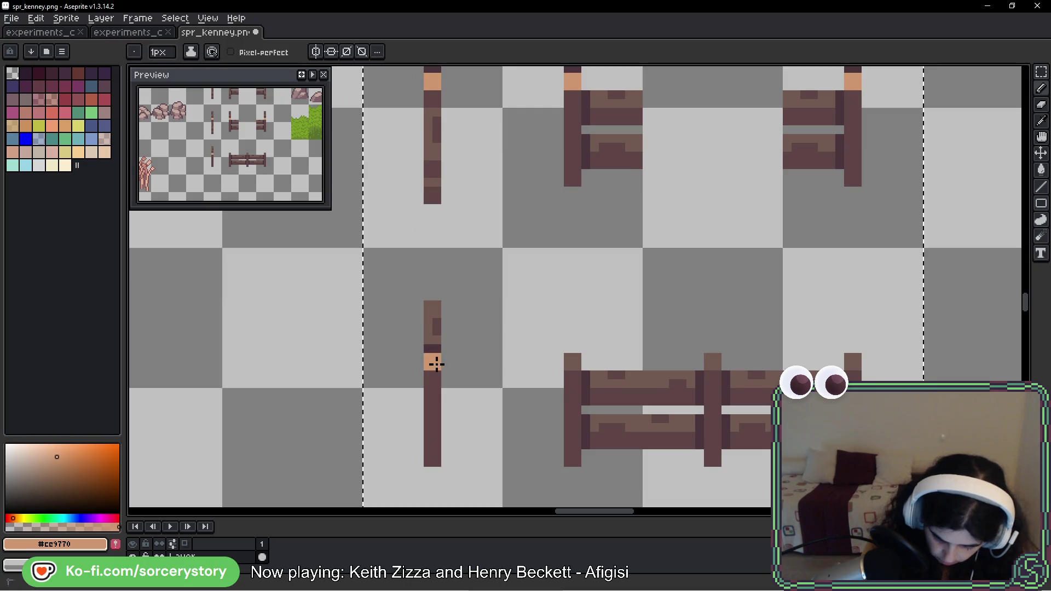
{"action": "left_click", "coordinate": [573, 361]}
{"action": "left_click_drag", "start_coordinate": [739, 362], "coordinate": [651, 325]}
{"action": "left_click", "coordinate": [627, 326]}
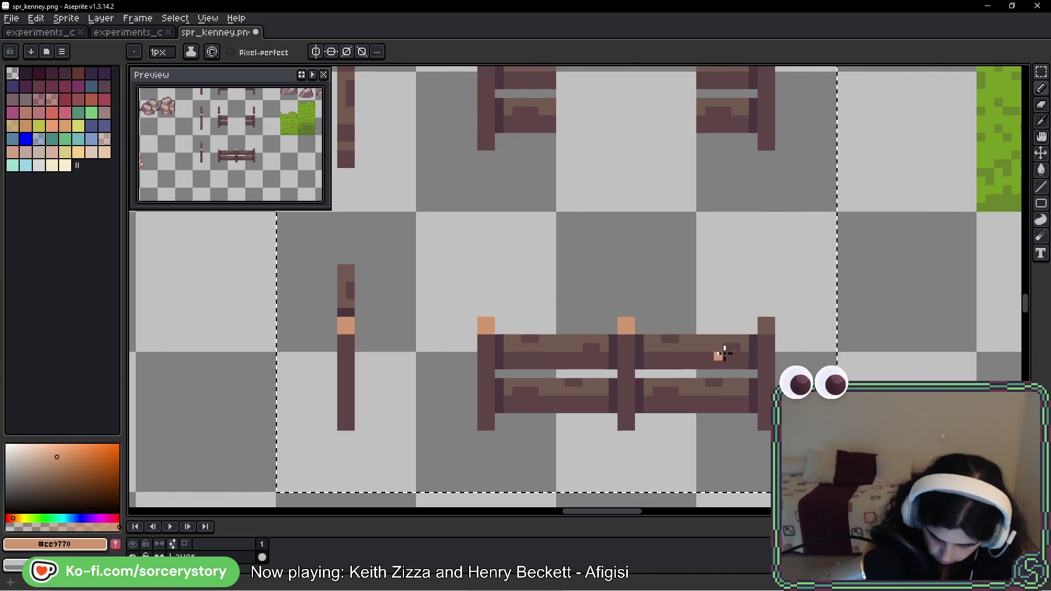
{"action": "left_click", "coordinate": [766, 325]}
{"action": "scroll", "coordinate": [774, 264], "scroll_direction": "up", "scroll_amount": 3}
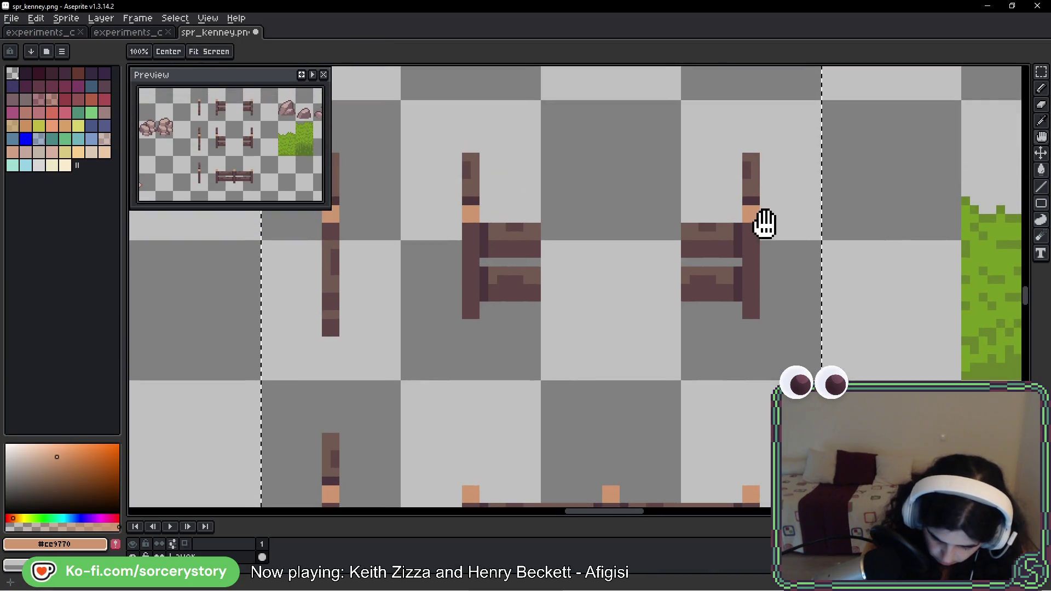
{"action": "left_click_drag", "start_coordinate": [746, 317], "coordinate": [775, 214]}
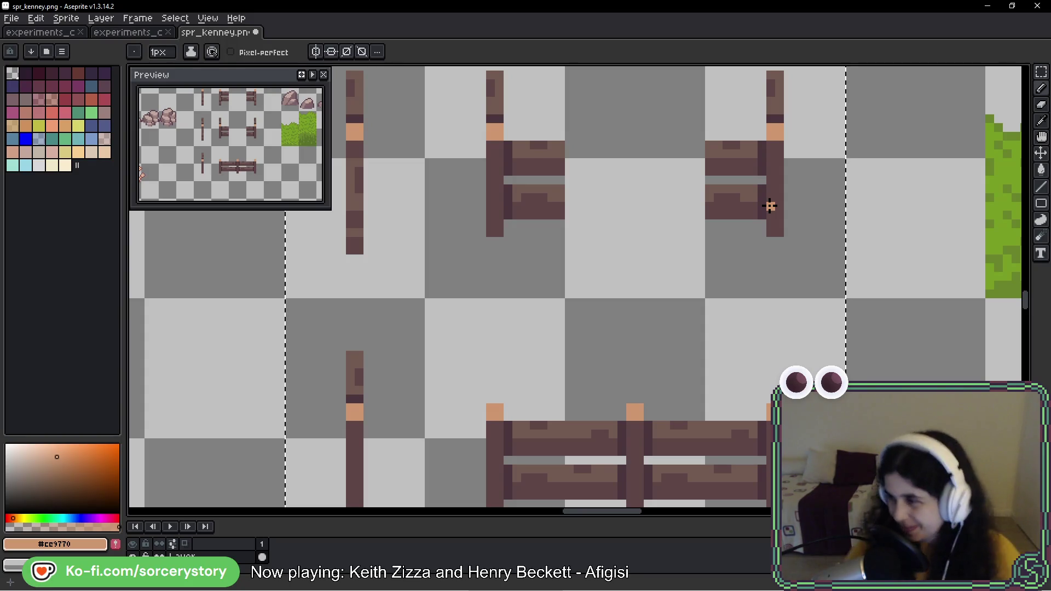
Step: Sample the mid brown from a post band and the dark brown from a fence post
{"action": "key", "text": "space"}
{"action": "left_click_drag", "start_coordinate": [587, 188], "coordinate": [590, 354]}
{"action": "left_click", "coordinate": [500, 284], "text": "alt"}
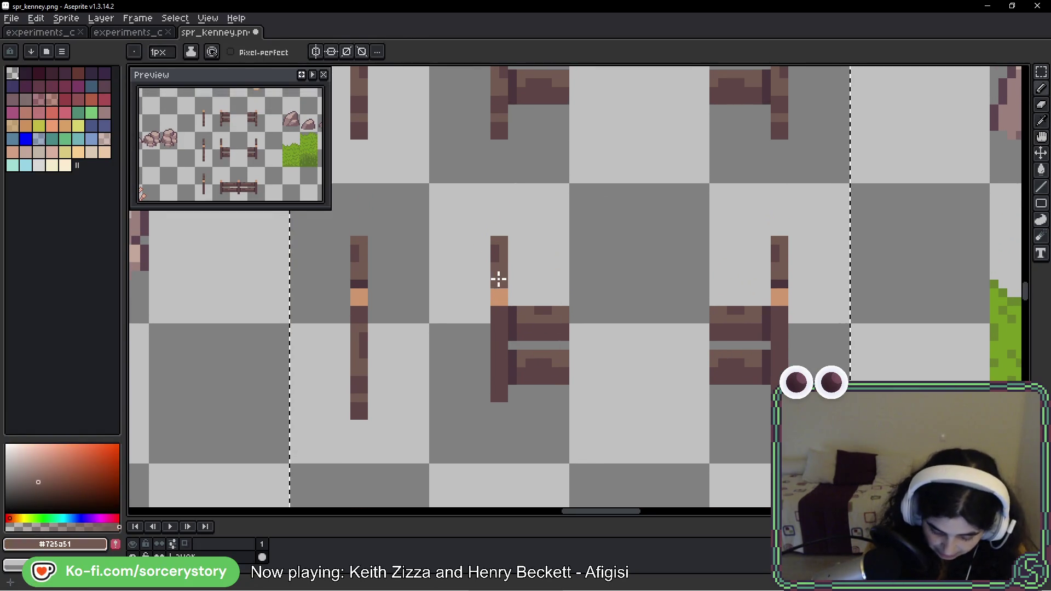
{"action": "key", "text": "space"}
{"action": "left_click_drag", "start_coordinate": [452, 485], "coordinate": [453, 345]}
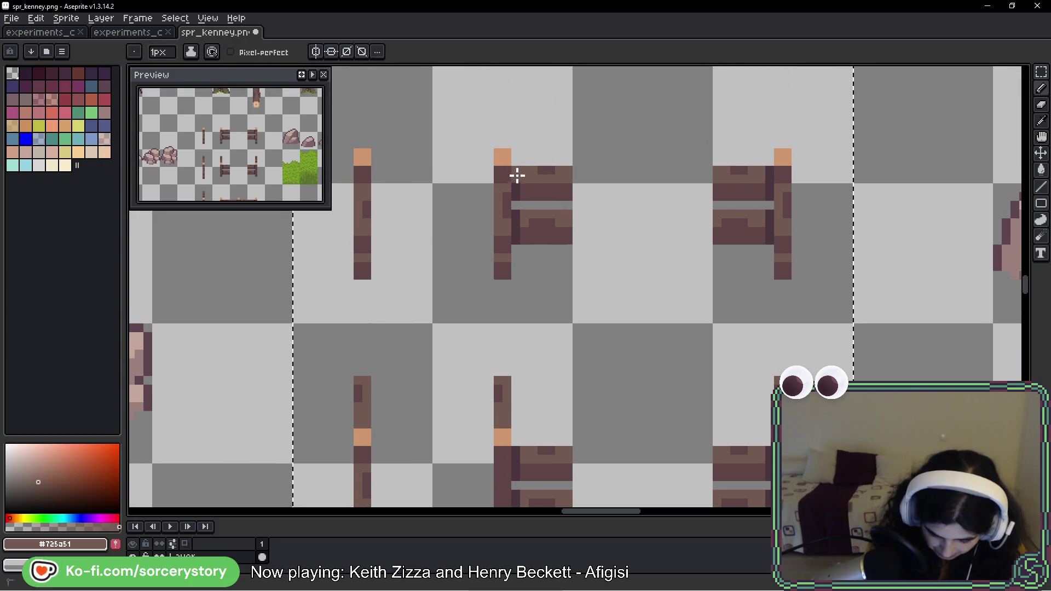
{"action": "key", "text": "space"}
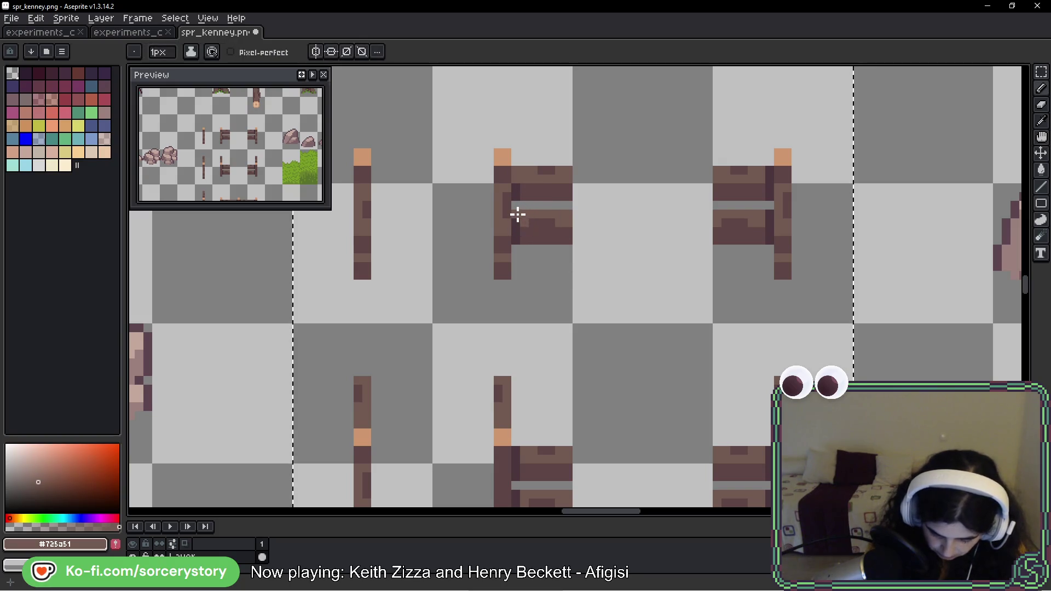
{"action": "key", "text": "space"}
{"action": "mouse_move", "coordinate": [763, 183]}
{"action": "left_mouse_down"}
{"action": "mouse_move", "coordinate": [622, 197]}
{"action": "mouse_move", "coordinate": [573, 187]}
{"action": "left_mouse_up"}
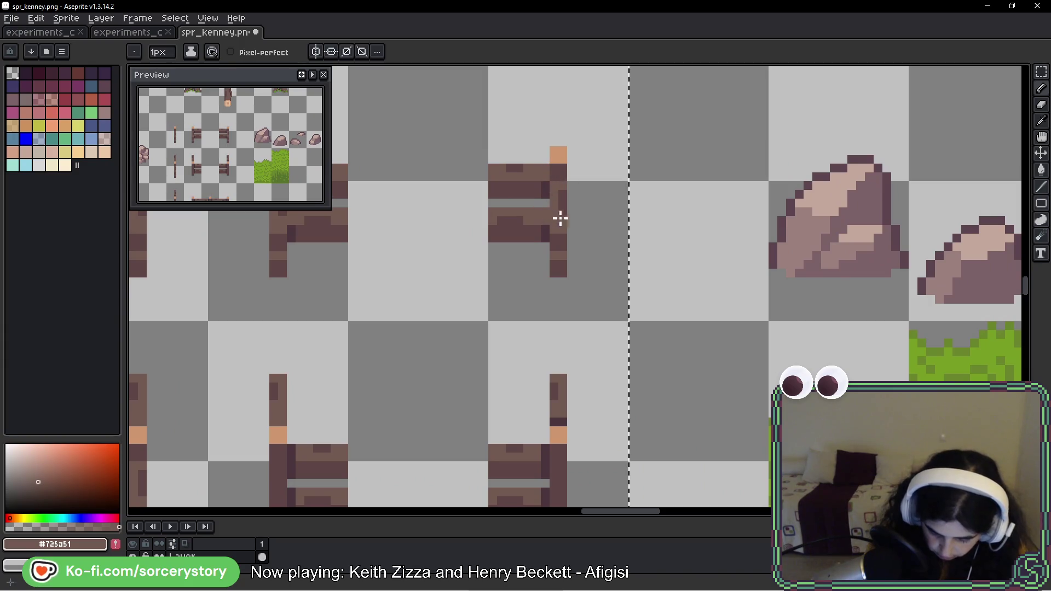
{"action": "key", "text": "ctrl"}
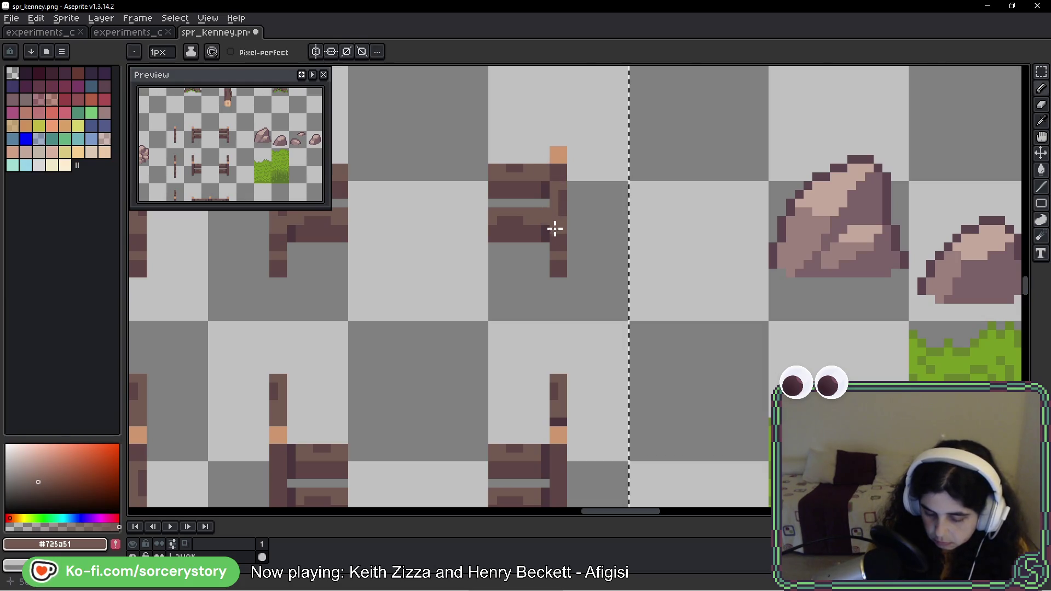
{"action": "key", "text": "alt"}
{"action": "left_click", "coordinate": [532, 231], "text": "alt"}
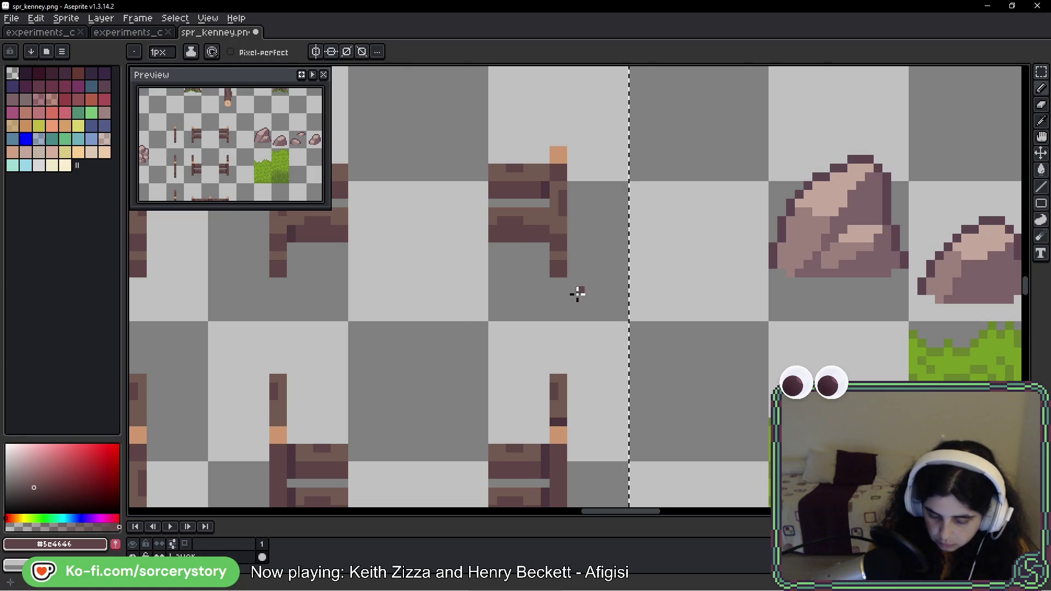
Step: Repaint the dark pixels on the post beside the grass and its rail in brown
{"action": "key", "text": "space"}
{"action": "left_click_drag", "start_coordinate": [527, 251], "coordinate": [650, 243]}
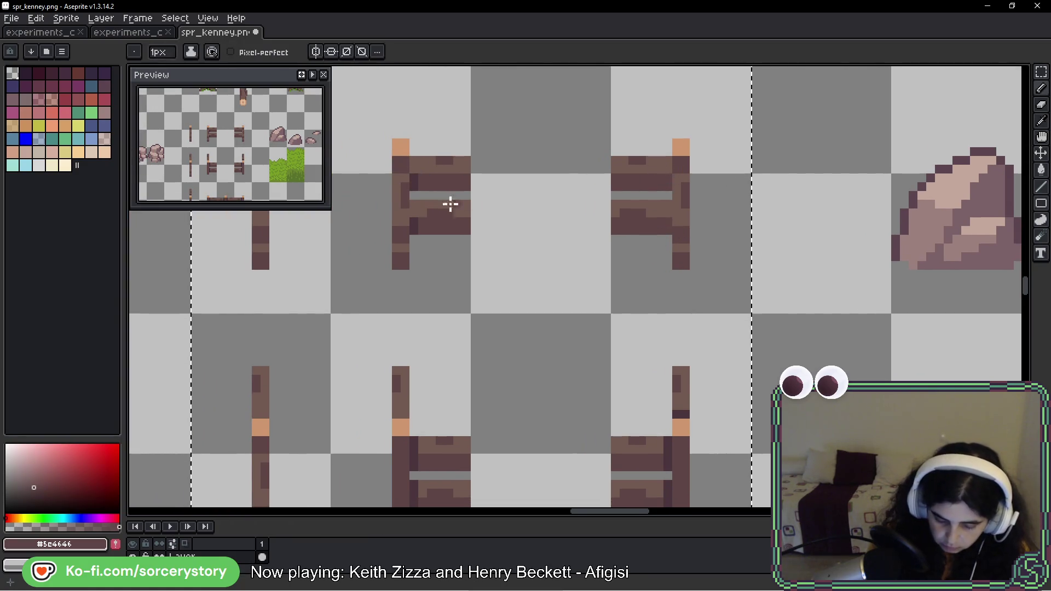
{"action": "key", "text": "space"}
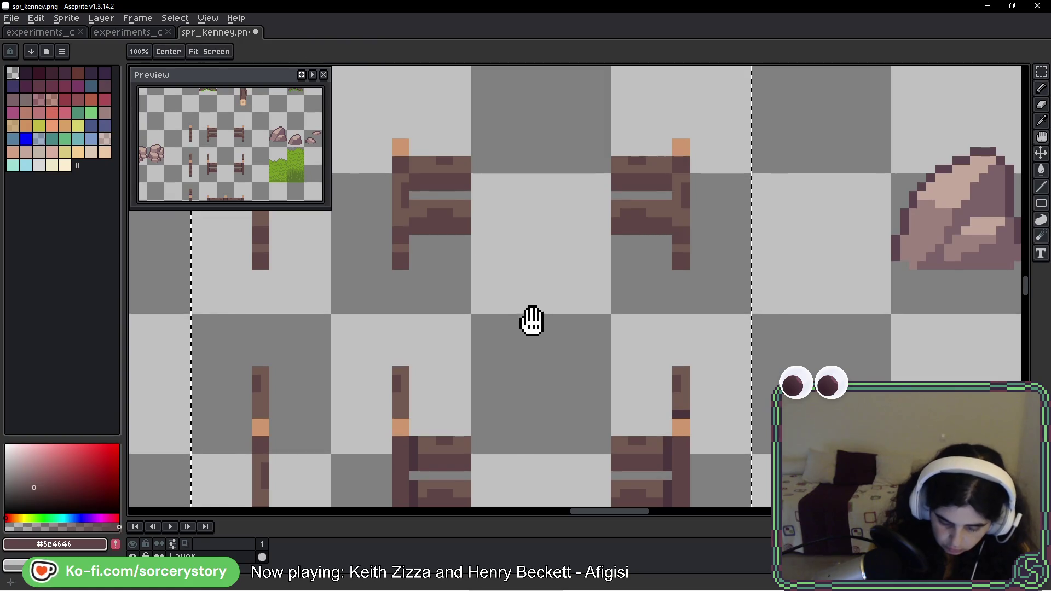
{"action": "mouse_move", "coordinate": [535, 321]}
{"action": "left_mouse_down"}
{"action": "mouse_move", "coordinate": [629, 240]}
{"action": "mouse_move", "coordinate": [730, 227]}
{"action": "mouse_move", "coordinate": [599, 169]}
{"action": "left_mouse_up"}
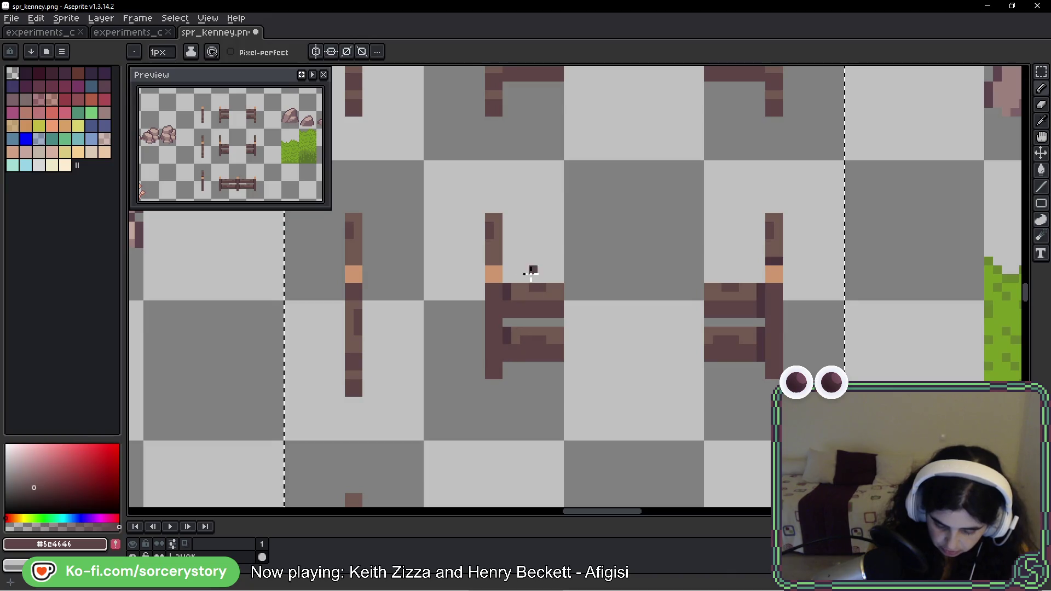
{"action": "left_click", "coordinate": [513, 289], "text": "alt"}
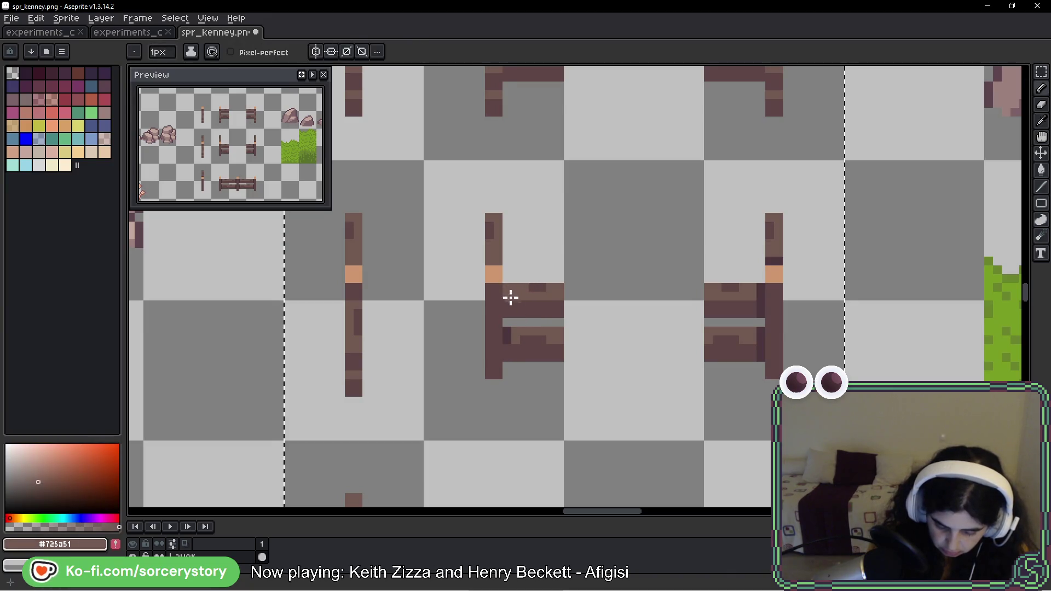
{"action": "mouse_move", "coordinate": [746, 310]}
{"action": "left_mouse_down"}
{"action": "mouse_move", "coordinate": [485, 270]}
{"action": "mouse_move", "coordinate": [482, 231]}
{"action": "left_mouse_up"}
{"action": "left_click", "coordinate": [494, 212]}
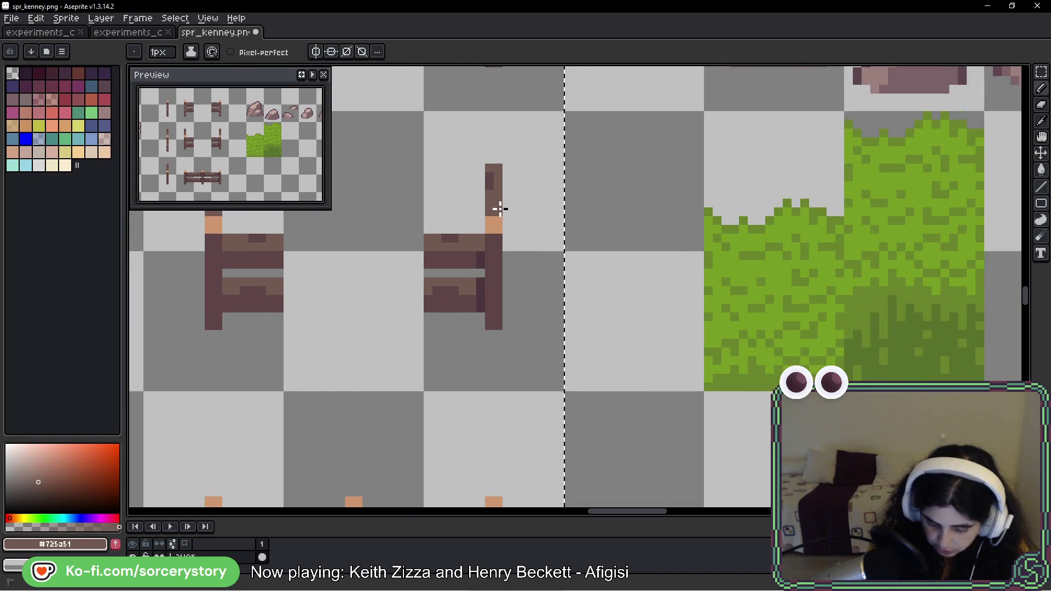
{"action": "left_click", "coordinate": [478, 286]}
{"action": "left_click", "coordinate": [480, 255], "text": "alt"}
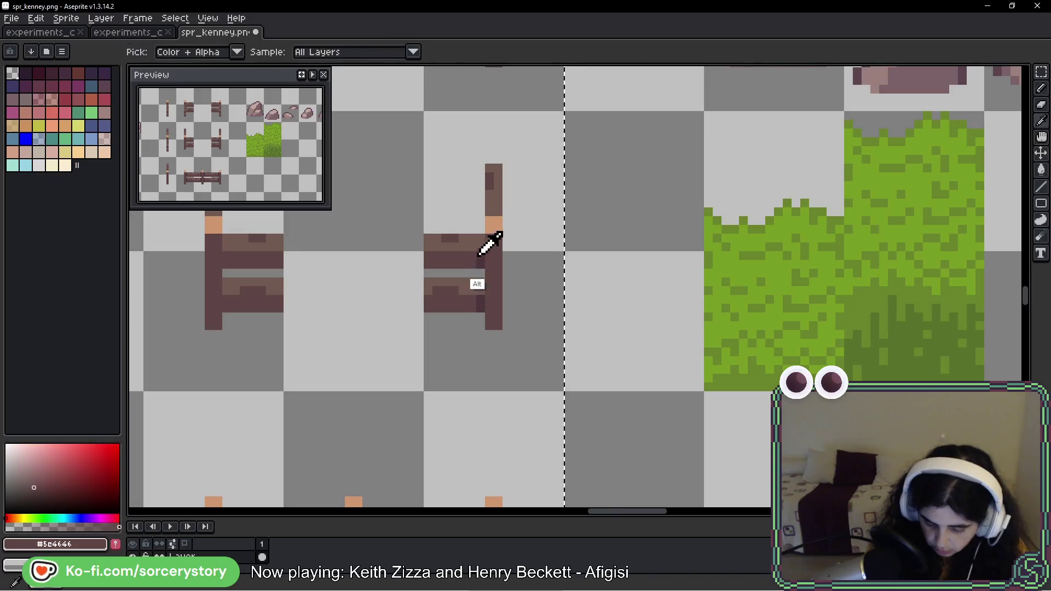
{"action": "left_click", "coordinate": [481, 299]}
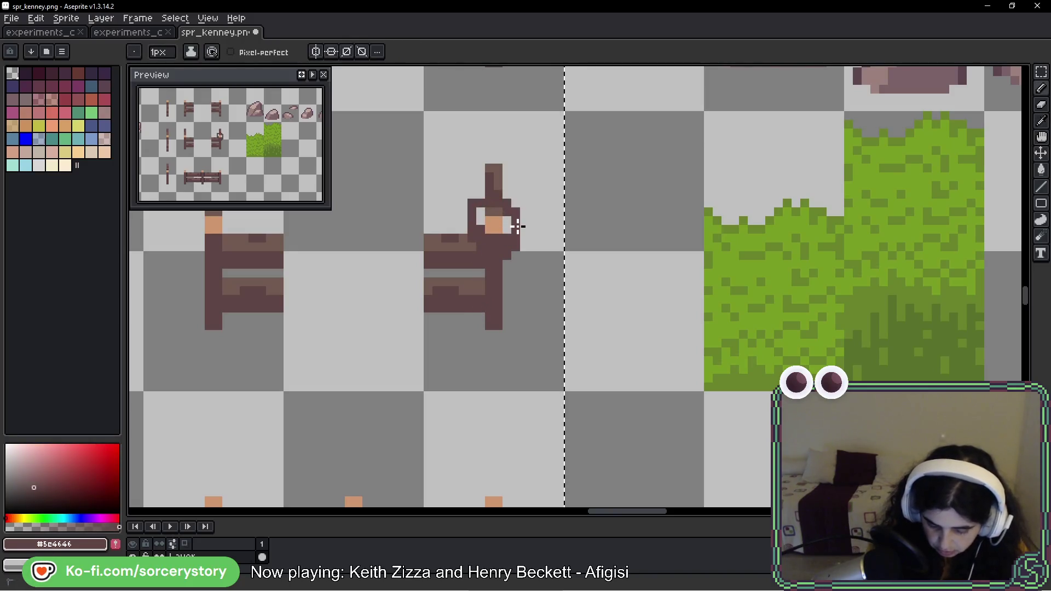
Step: Paint the small post's dark band with the lighter brown #725a51
{"action": "key", "text": "v"}
{"action": "mouse_move", "coordinate": [447, 389]}
{"action": "left_mouse_down"}
{"action": "mouse_move", "coordinate": [511, 298]}
{"action": "mouse_move", "coordinate": [664, 188]}
{"action": "left_mouse_up"}
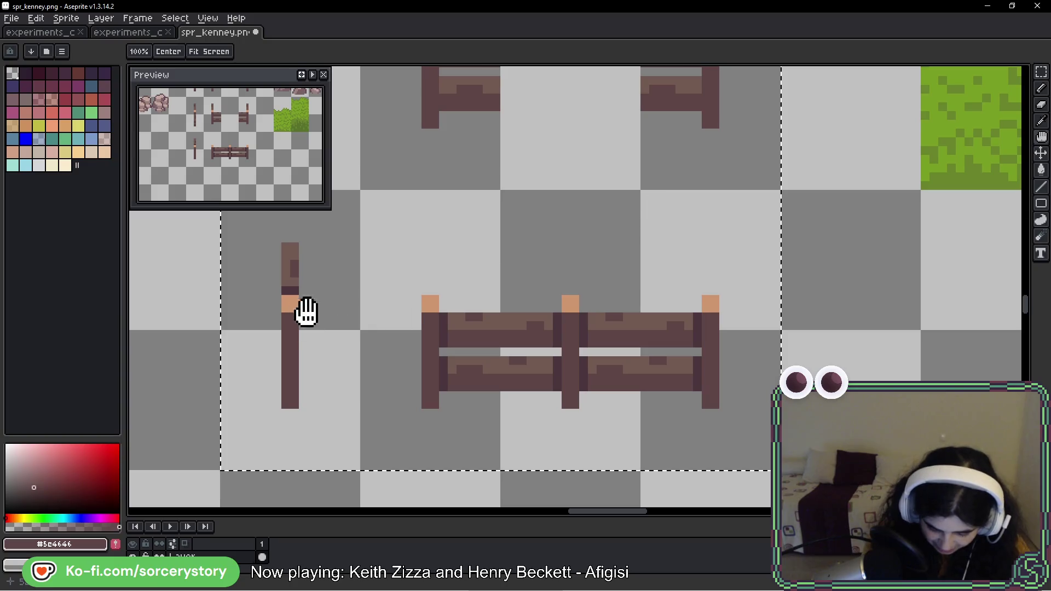
{"action": "left_click", "coordinate": [295, 279], "text": "alt"}
{"action": "left_click", "coordinate": [291, 288]}
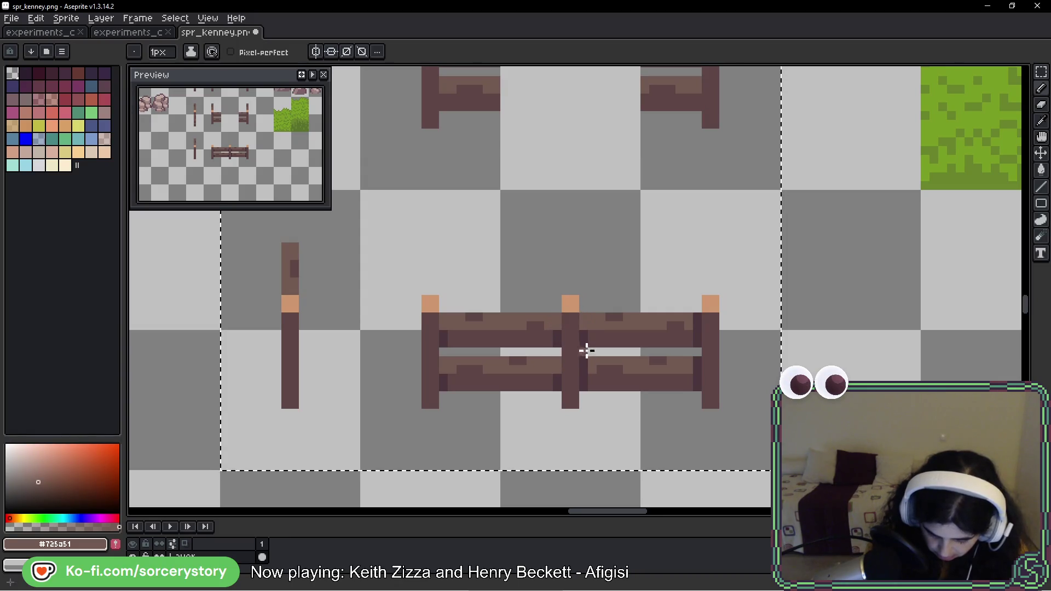
Step: Cover the long fence's shadow pixels around the middle post and rail ends with #5c4646
{"action": "left_click_drag", "start_coordinate": [704, 354], "coordinate": [659, 355]}
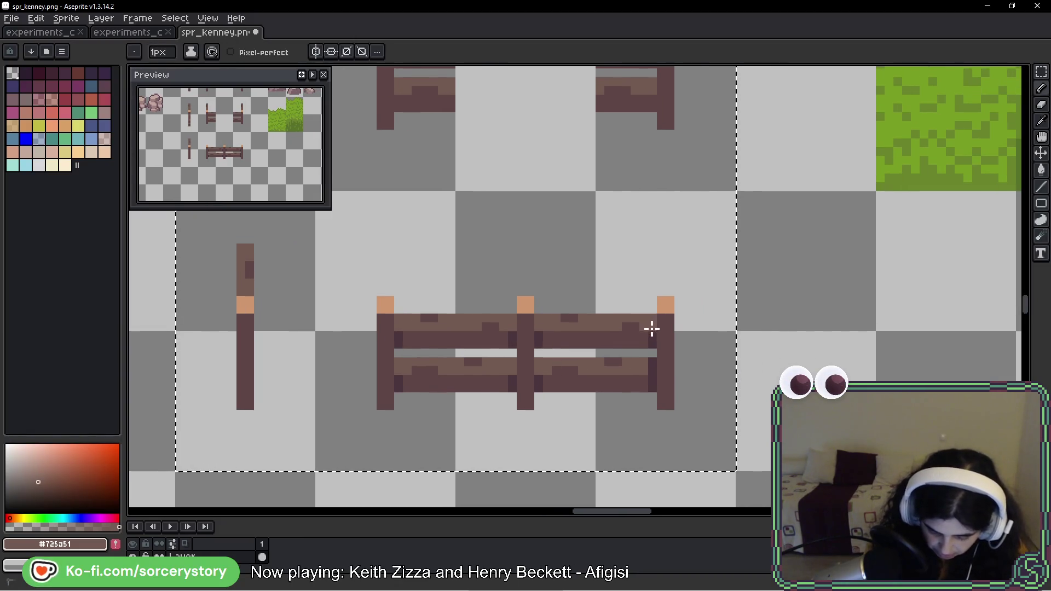
{"action": "left_click", "coordinate": [651, 373], "text": "alt"}
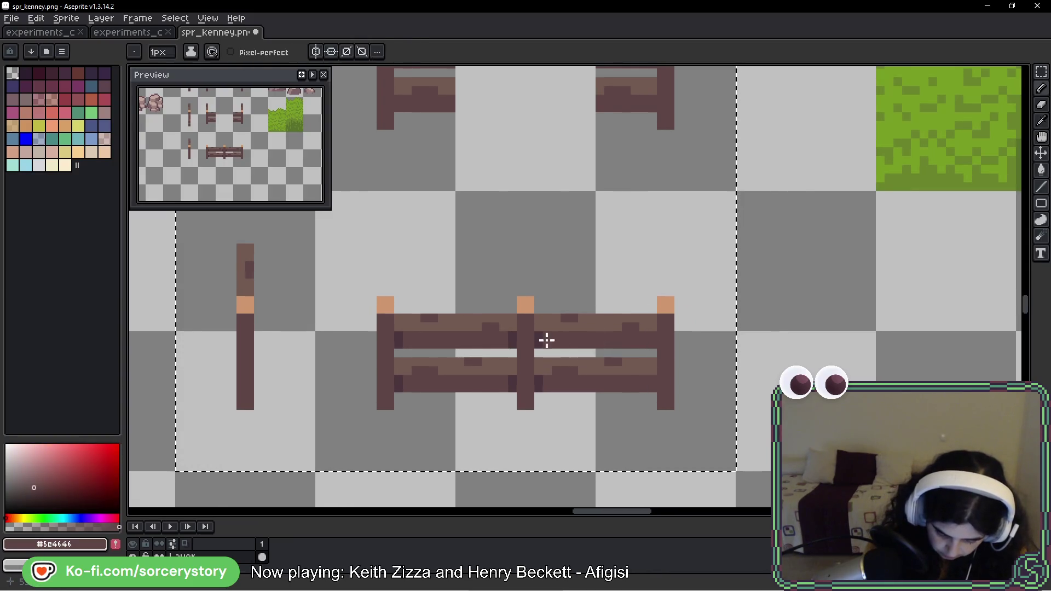
{"action": "left_click", "coordinate": [511, 340]}
{"action": "left_click", "coordinate": [537, 380]}
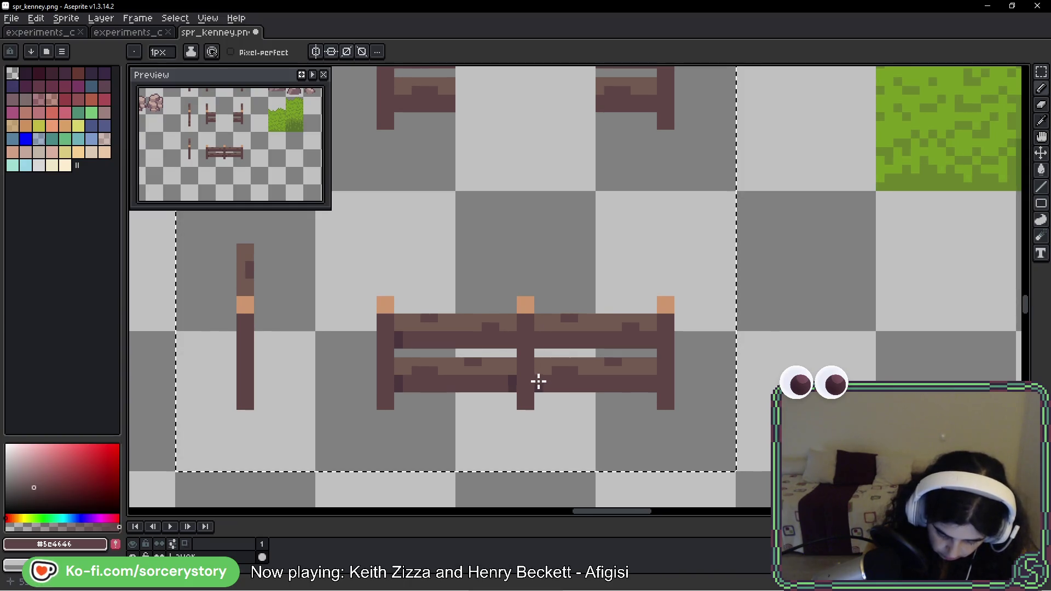
{"action": "left_click", "coordinate": [513, 384]}
{"action": "left_click", "coordinate": [539, 388]}
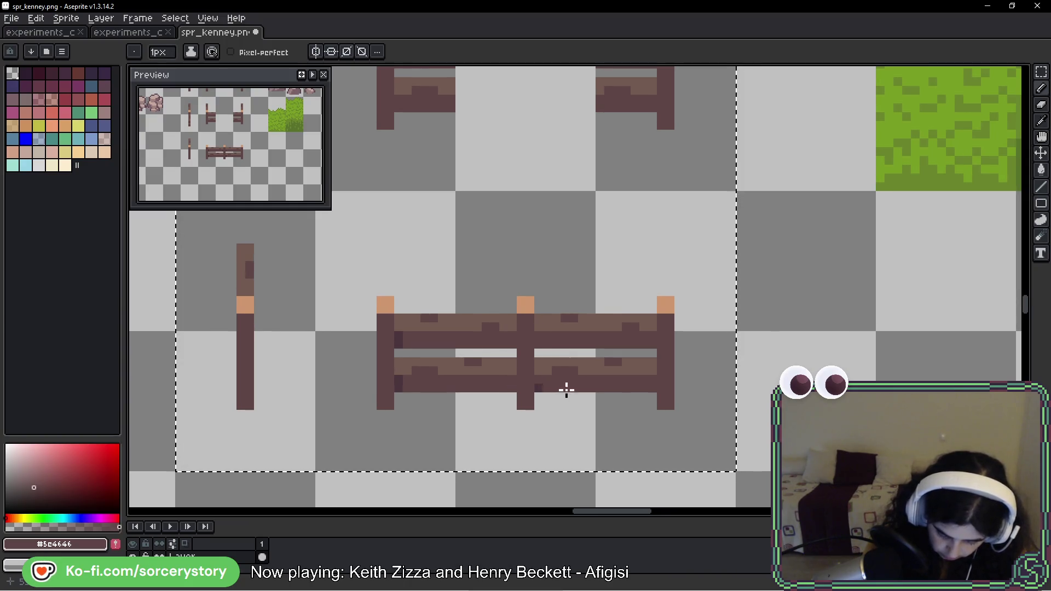
{"action": "left_click", "coordinate": [398, 340]}
{"action": "left_click", "coordinate": [397, 383]}
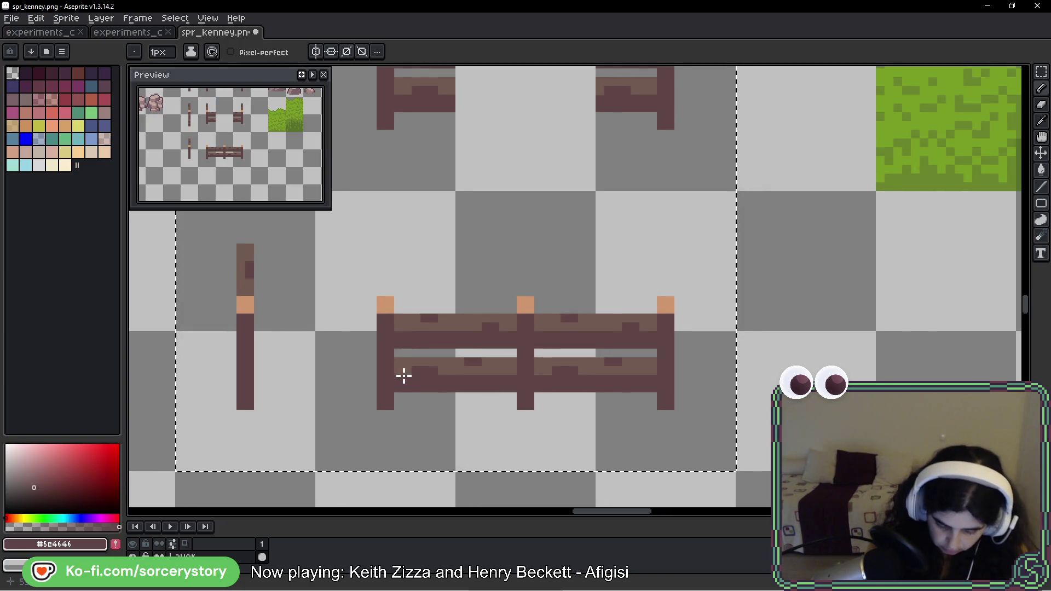
{"action": "scroll", "coordinate": [403, 376], "scroll_direction": "down", "scroll_amount": 4}
{"action": "mouse_move", "coordinate": [545, 340]}
{"action": "left_mouse_down"}
{"action": "mouse_move", "coordinate": [615, 288]}
{"action": "mouse_move", "coordinate": [607, 326]}
{"action": "left_mouse_up"}
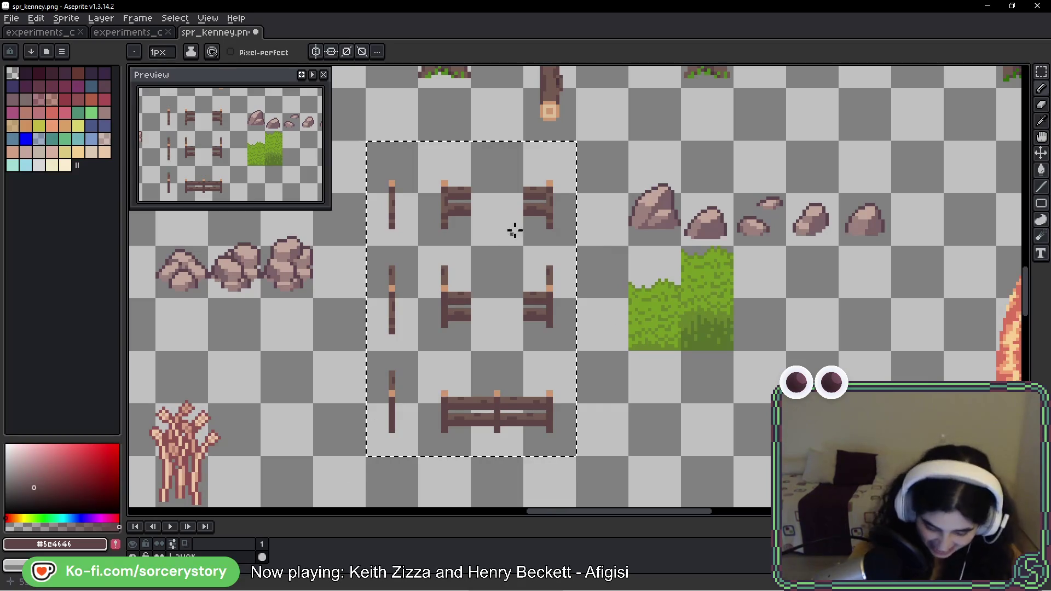
Step: Marquee-select the lone log sprite below the trees and delete it
{"action": "scroll", "coordinate": [519, 263], "scroll_direction": "down", "scroll_amount": 1}
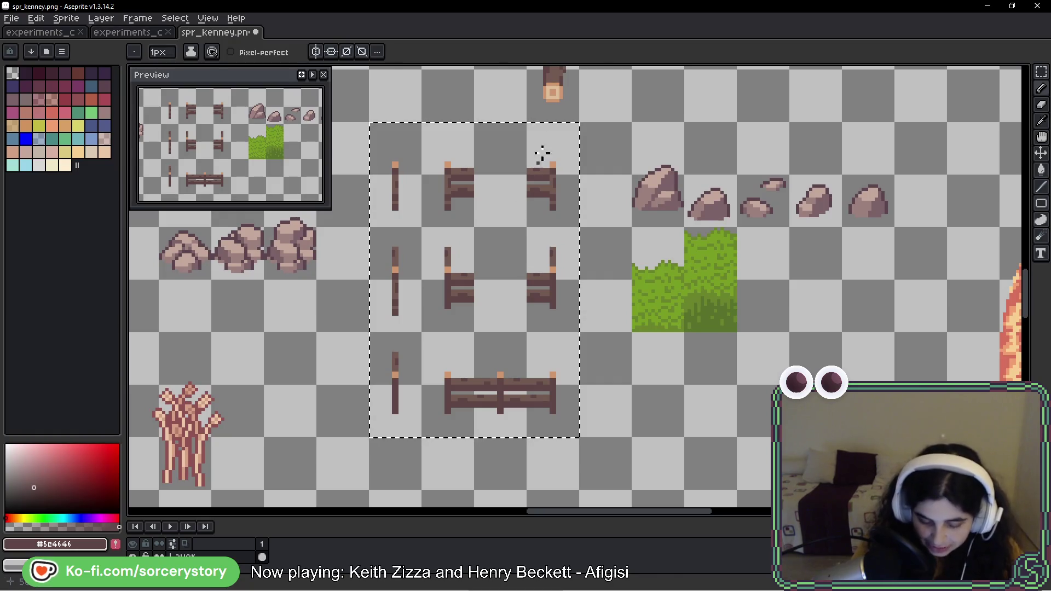
{"action": "scroll", "coordinate": [604, 289], "scroll_direction": "up", "scroll_amount": 3}
{"action": "left_click", "coordinate": [1041, 72]}
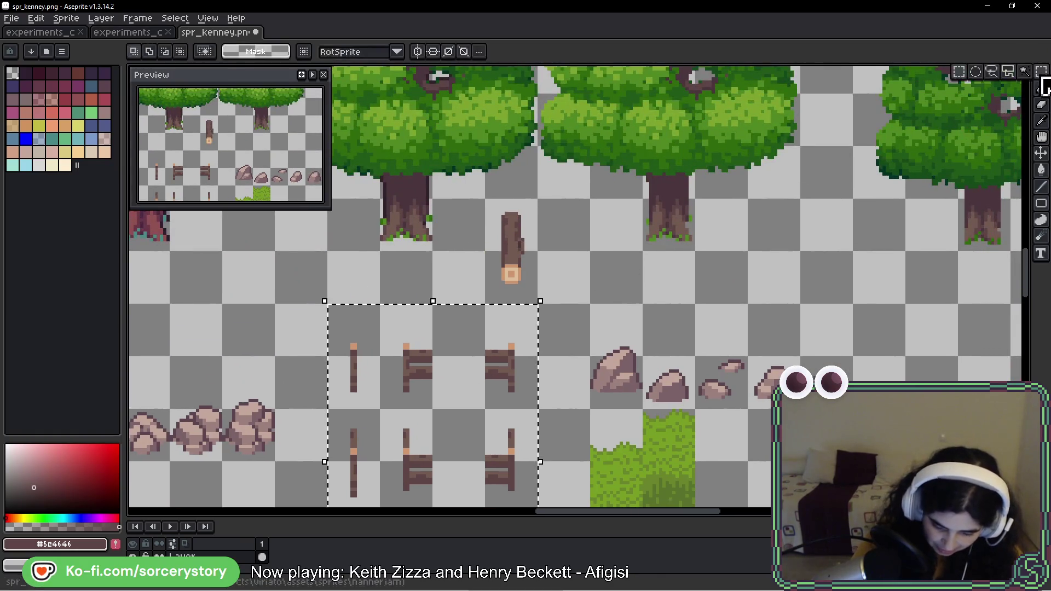
{"action": "scroll", "coordinate": [437, 289], "scroll_direction": "up", "scroll_amount": 1}
{"action": "mouse_move", "coordinate": [469, 225]}
{"action": "left_mouse_down"}
{"action": "mouse_move", "coordinate": [526, 277]}
{"action": "mouse_move", "coordinate": [527, 335]}
{"action": "left_mouse_up"}
{"action": "key", "text": "Delete"}
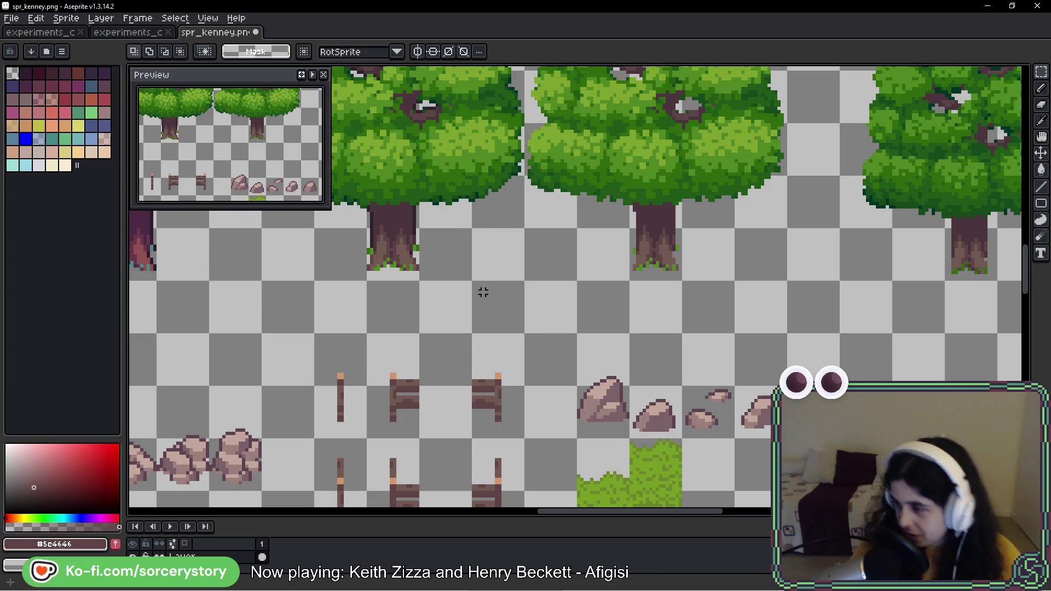
{"action": "left_click_drag", "start_coordinate": [439, 359], "coordinate": [461, 172]}
Step: Save spr_kenney.png, inspect the fenced Warehouse in Ave, Viriate!, then return to Aseprite
{"action": "key", "text": "ctrl+s"}
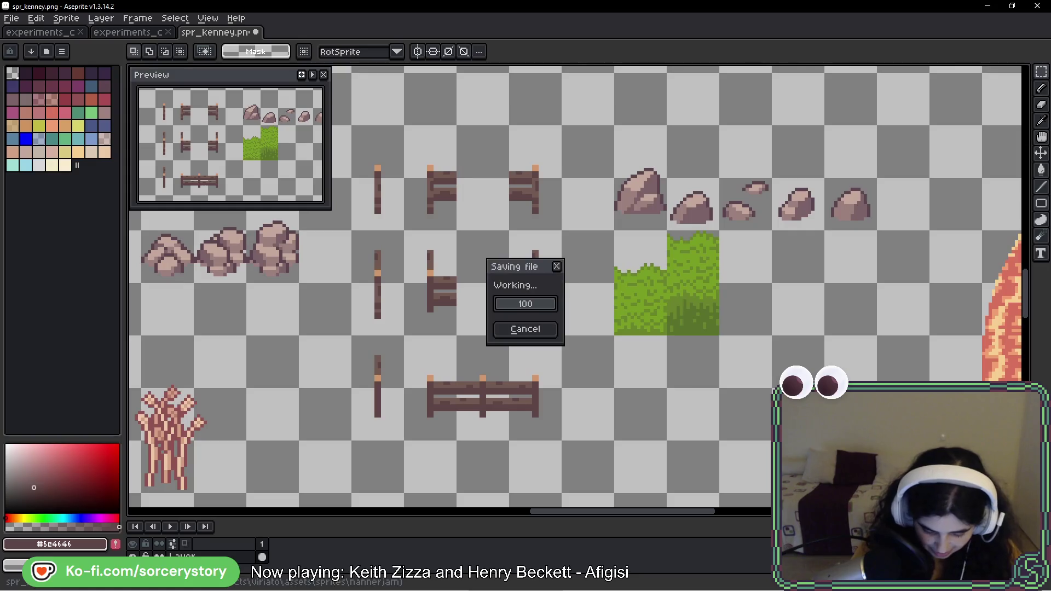
{"action": "key", "text": "i"}
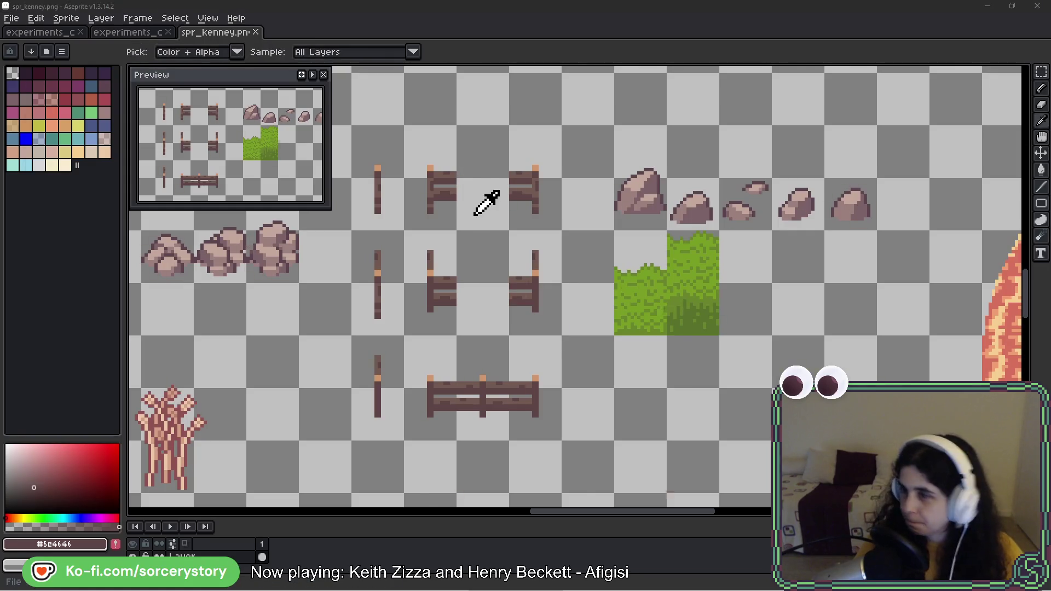
{"action": "key", "text": "alt+Tab"}
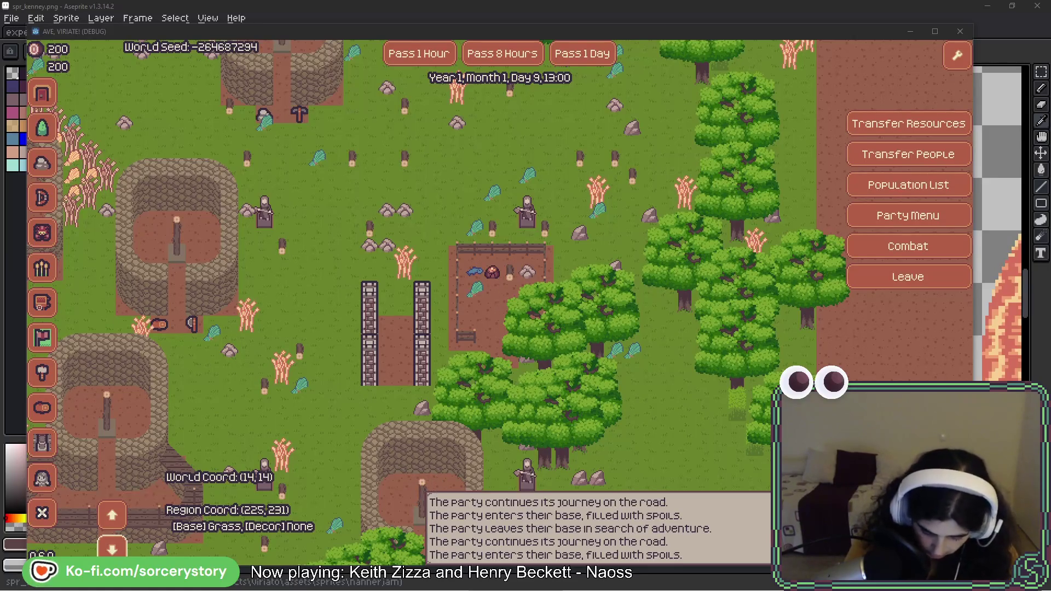
{"action": "left_click", "coordinate": [505, 257]}
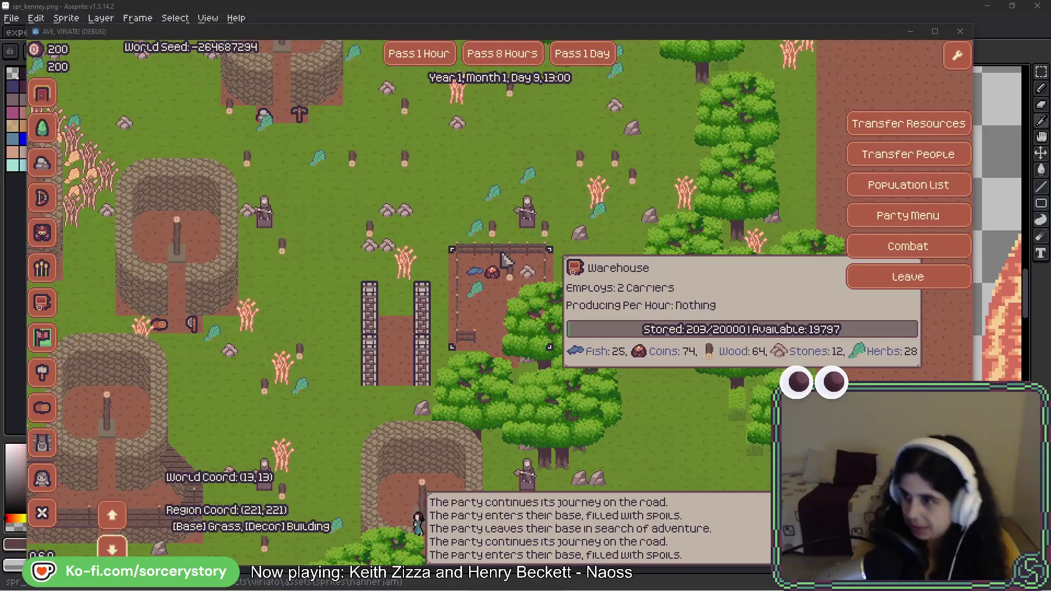
{"action": "key", "text": "alt+Tab"}
{"action": "scroll", "coordinate": [468, 326], "scroll_direction": "up", "scroll_amount": 3}
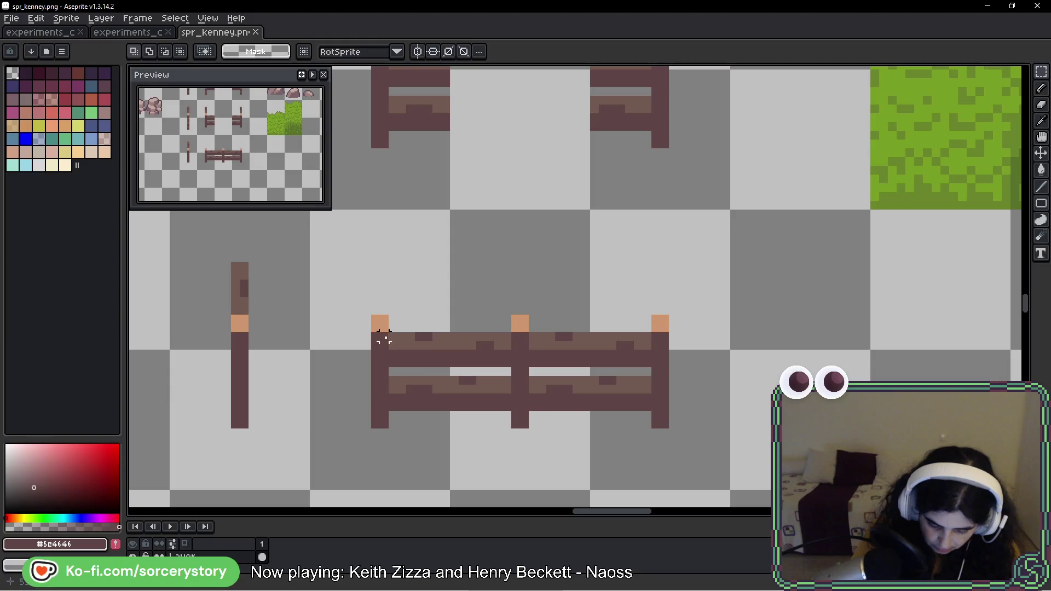
Step: Raise the left section's upper rail one pixel and lower its bottom rail one pixel
{"action": "left_click_drag", "start_coordinate": [393, 337], "coordinate": [509, 368]}
{"action": "key", "text": "Up"}
{"action": "left_click", "coordinate": [419, 381]}
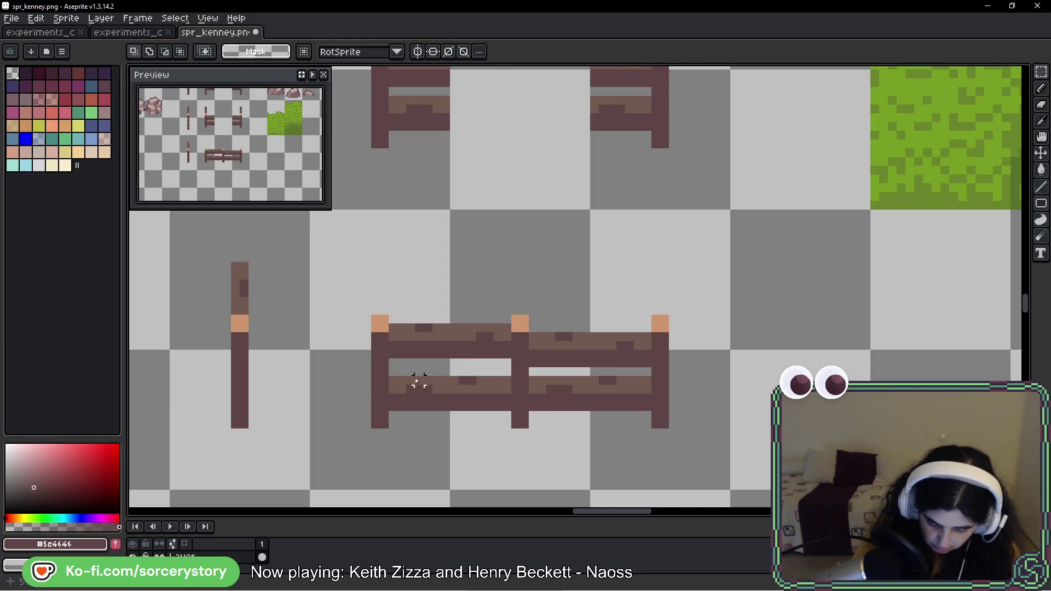
{"action": "left_click_drag", "start_coordinate": [390, 376], "coordinate": [513, 422]}
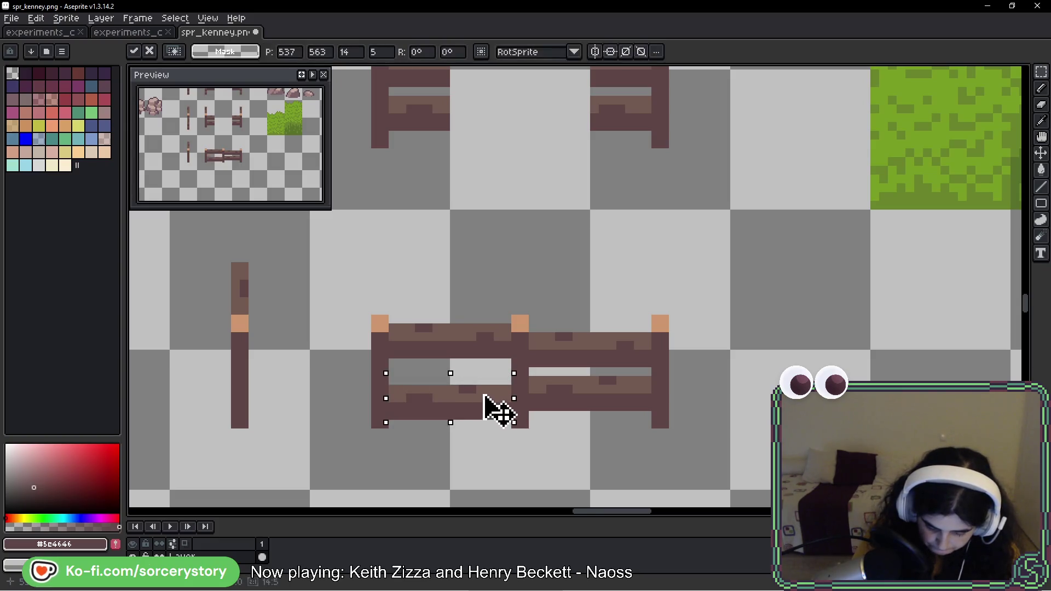
{"action": "key", "text": "Down"}
{"action": "left_click", "coordinate": [620, 362]}
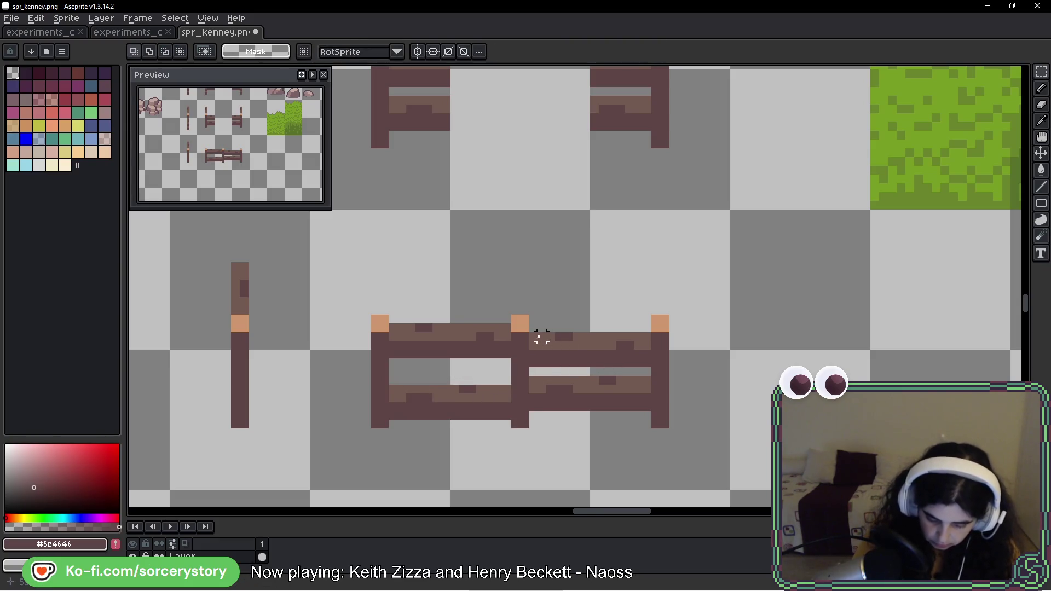
Step: Shift the right section's upper rail up and lower rail down one pixel to match the left
{"action": "left_click_drag", "start_coordinate": [530, 333], "coordinate": [650, 359]}
{"action": "key", "text": "Up"}
{"action": "left_click", "coordinate": [560, 371]}
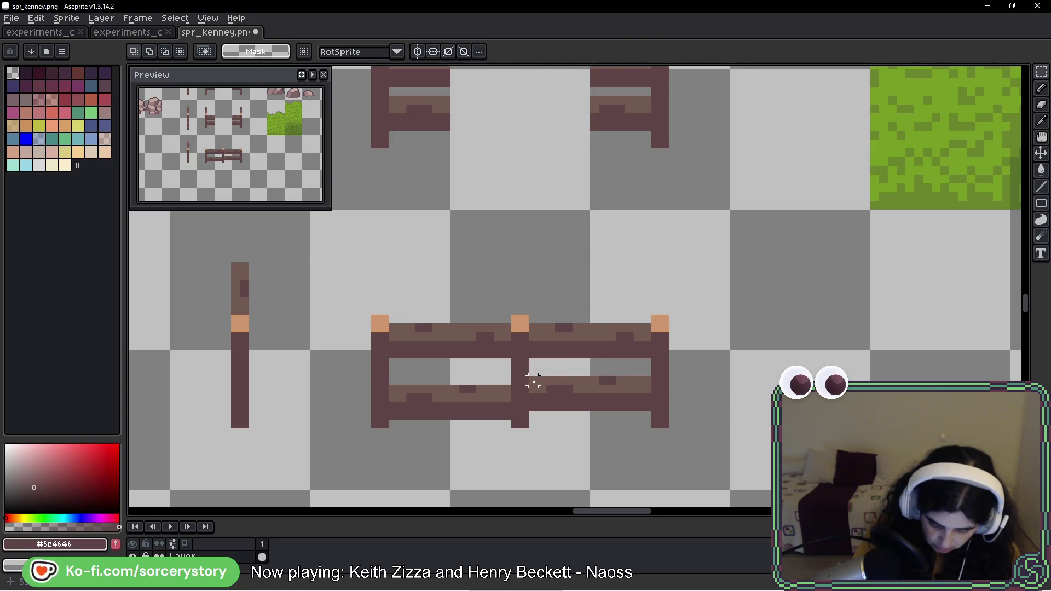
{"action": "mouse_move", "coordinate": [531, 377]}
{"action": "left_mouse_down"}
{"action": "mouse_move", "coordinate": [650, 406]}
{"action": "mouse_move", "coordinate": [521, 405]}
{"action": "mouse_move", "coordinate": [590, 404]}
{"action": "left_mouse_up"}
{"action": "left_click", "coordinate": [646, 389]}
{"action": "left_click", "coordinate": [579, 393]}
{"action": "left_click", "coordinate": [593, 368]}
{"action": "scroll", "coordinate": [595, 372], "scroll_direction": "down", "scroll_amount": 2}
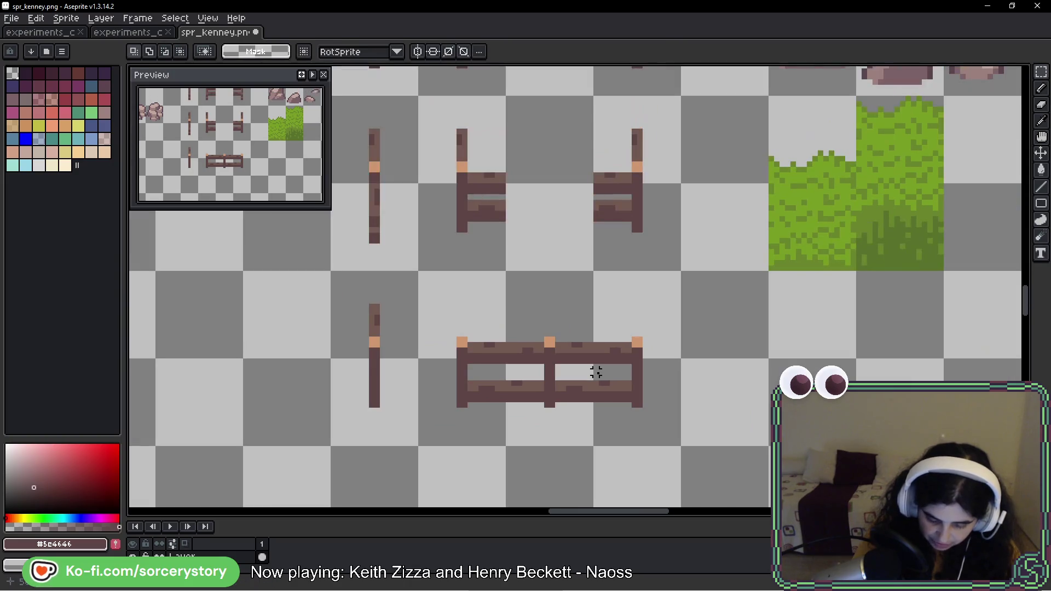
{"action": "scroll", "coordinate": [606, 388], "scroll_direction": "down", "scroll_amount": 1}
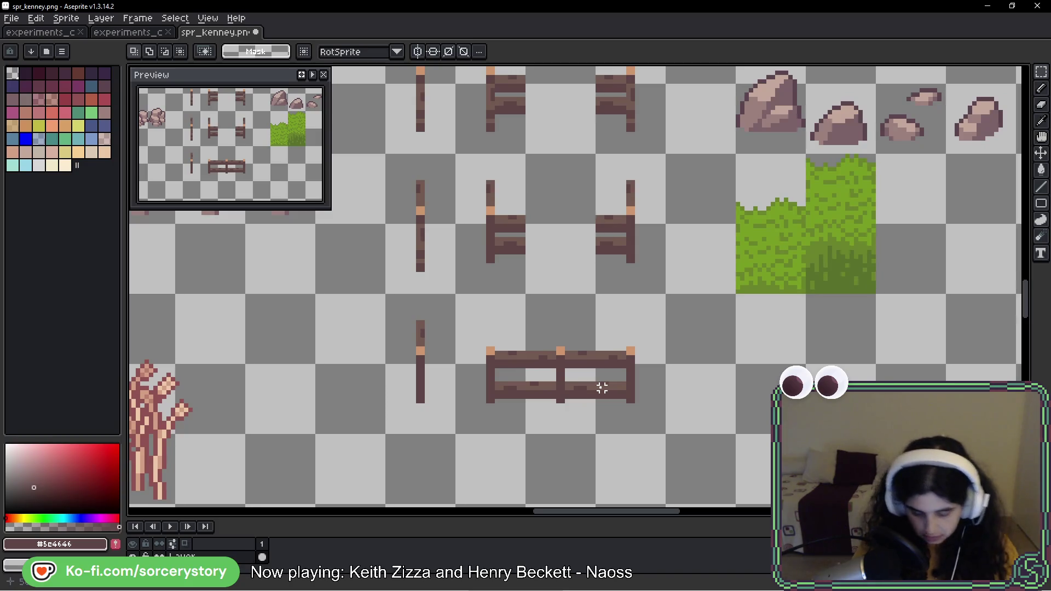
{"action": "scroll", "coordinate": [496, 323], "scroll_direction": "up", "scroll_amount": 5}
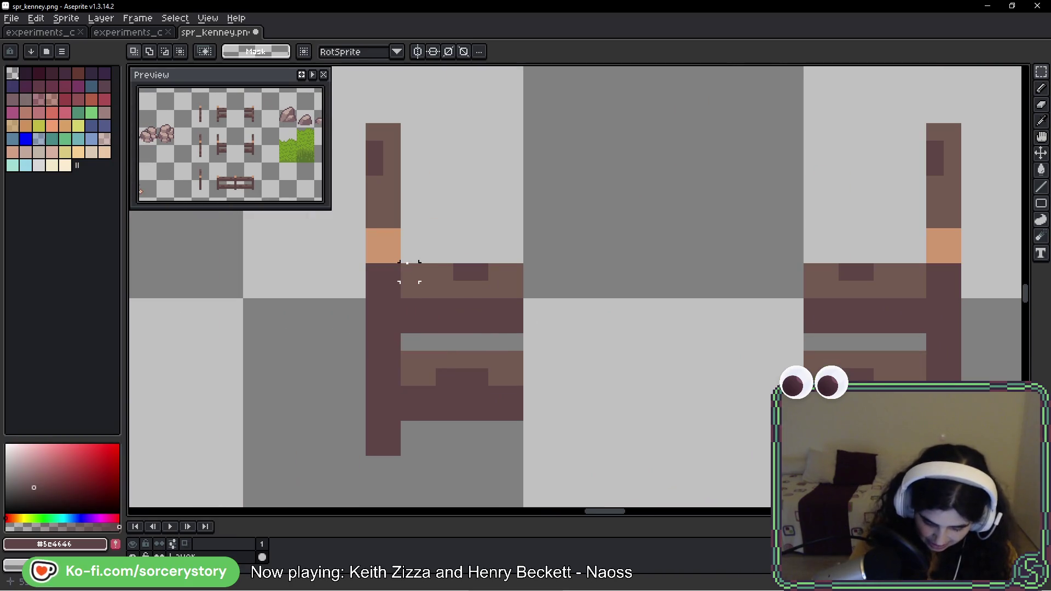
Step: Raise the middle, lower and upper fence rails between the posts by one pixel
{"action": "left_click_drag", "start_coordinate": [409, 272], "coordinate": [524, 334]}
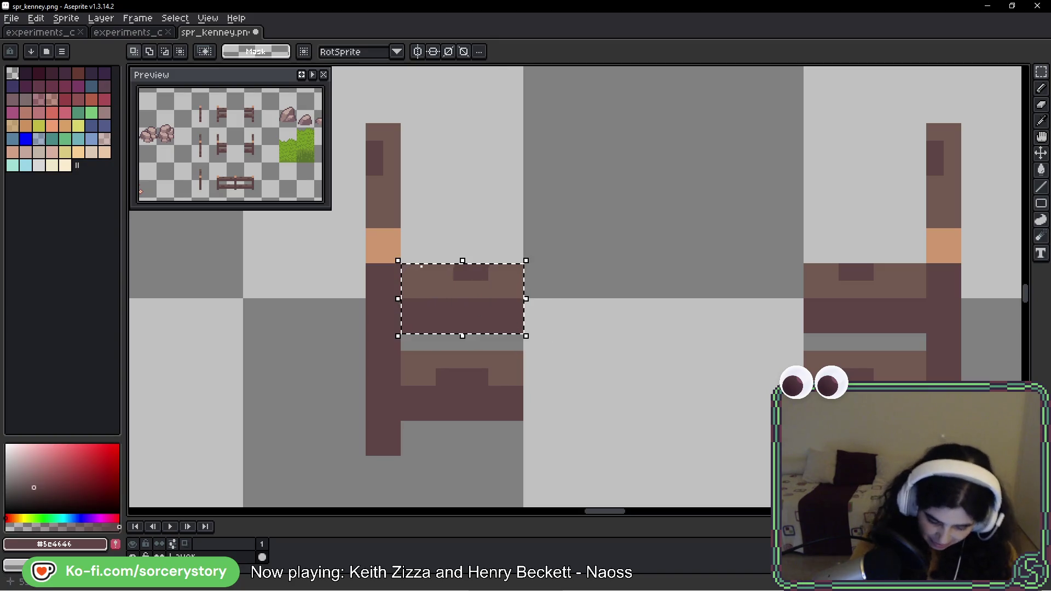
{"action": "mouse_move", "coordinate": [401, 246]}
{"action": "left_mouse_down"}
{"action": "mouse_move", "coordinate": [438, 263]}
{"action": "mouse_move", "coordinate": [915, 329]}
{"action": "left_mouse_up"}
{"action": "left_click", "coordinate": [652, 322]}
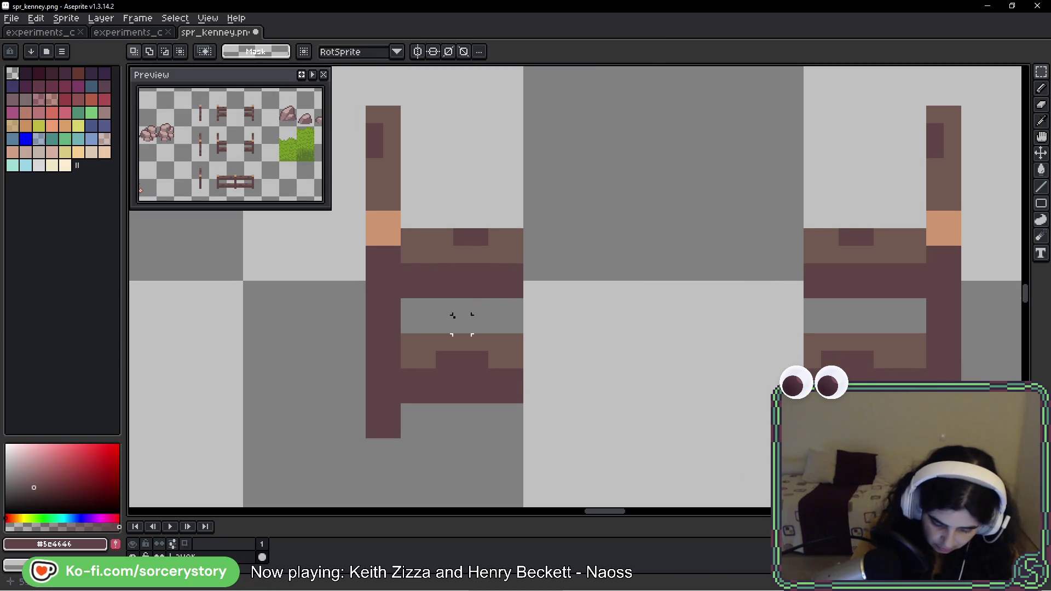
{"action": "mouse_move", "coordinate": [412, 327]}
{"action": "left_mouse_down"}
{"action": "mouse_move", "coordinate": [920, 394]}
{"action": "mouse_move", "coordinate": [902, 411]}
{"action": "left_mouse_up"}
{"action": "mouse_move", "coordinate": [704, 237]}
{"action": "left_mouse_down"}
{"action": "mouse_move", "coordinate": [688, 301]}
{"action": "mouse_move", "coordinate": [625, 309]}
{"action": "left_mouse_up"}
{"action": "scroll", "coordinate": [625, 310], "scroll_direction": "down", "scroll_amount": 2}
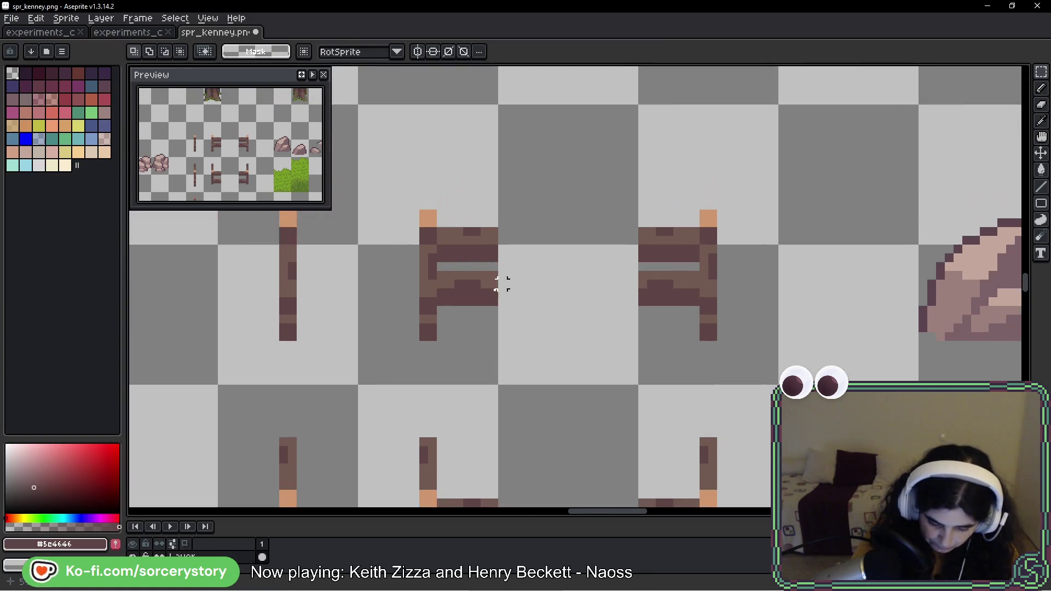
{"action": "scroll", "coordinate": [500, 284], "scroll_direction": "up", "scroll_amount": 2}
{"action": "mouse_move", "coordinate": [438, 216]}
{"action": "left_mouse_down"}
{"action": "mouse_move", "coordinate": [704, 272]}
{"action": "mouse_move", "coordinate": [819, 268]}
{"action": "mouse_move", "coordinate": [820, 255]}
{"action": "left_mouse_up"}
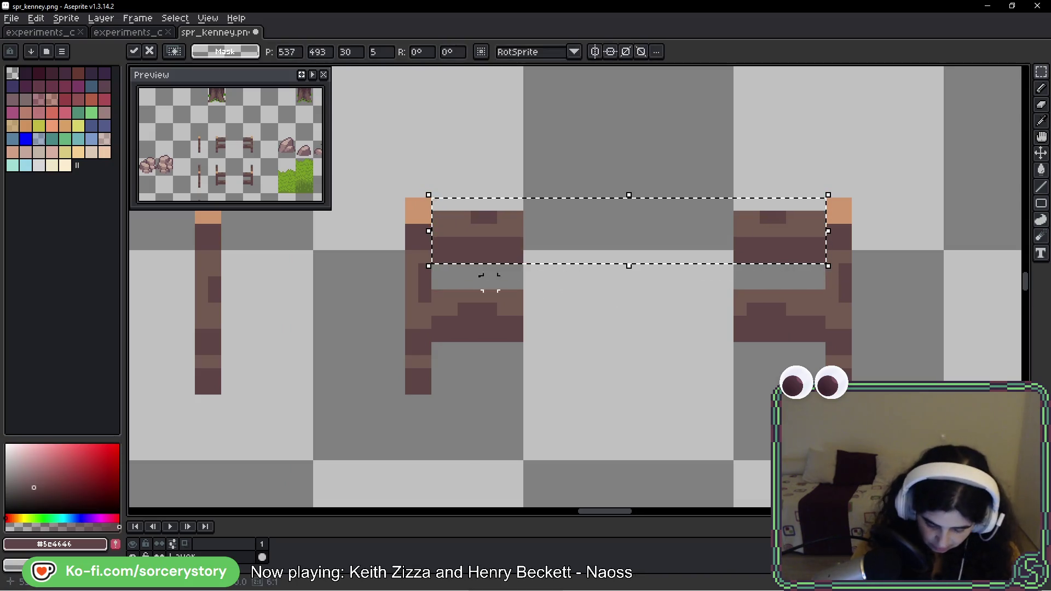
{"action": "left_click", "coordinate": [438, 282]}
{"action": "mouse_move", "coordinate": [438, 284]}
{"action": "left_mouse_down"}
{"action": "mouse_move", "coordinate": [820, 350]}
{"action": "mouse_move", "coordinate": [908, 235]}
{"action": "mouse_move", "coordinate": [586, 178]}
{"action": "mouse_move", "coordinate": [754, 293]}
{"action": "mouse_move", "coordinate": [377, 195]}
{"action": "mouse_move", "coordinate": [367, 176]}
{"action": "left_mouse_up"}
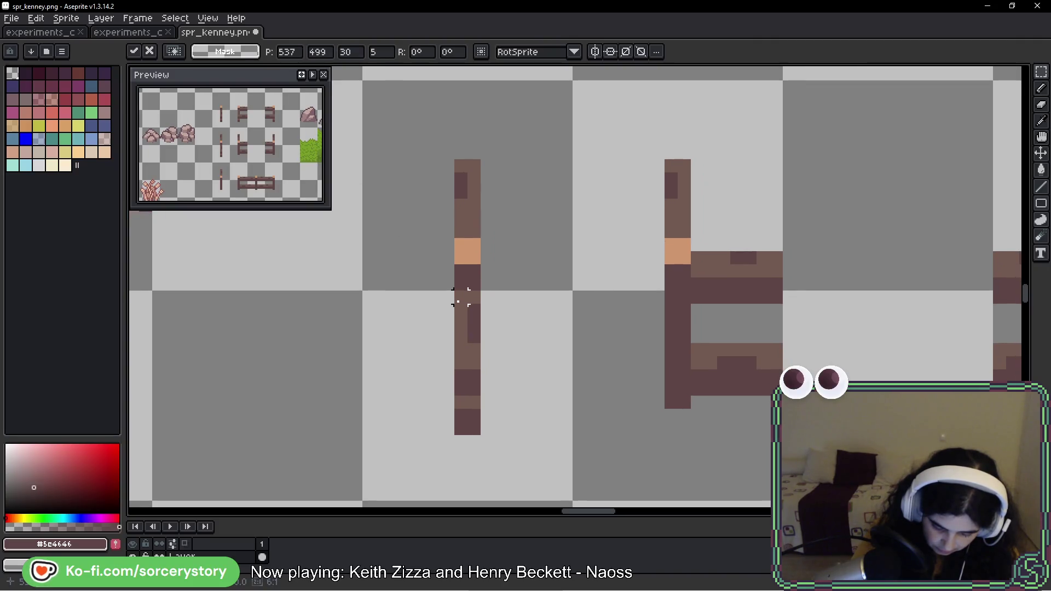
Step: Nudge the lower section of the left fence post upward, leaving a gap above its foot
{"action": "left_click_drag", "start_coordinate": [458, 301], "coordinate": [478, 433]}
{"action": "key", "text": "Delete"}
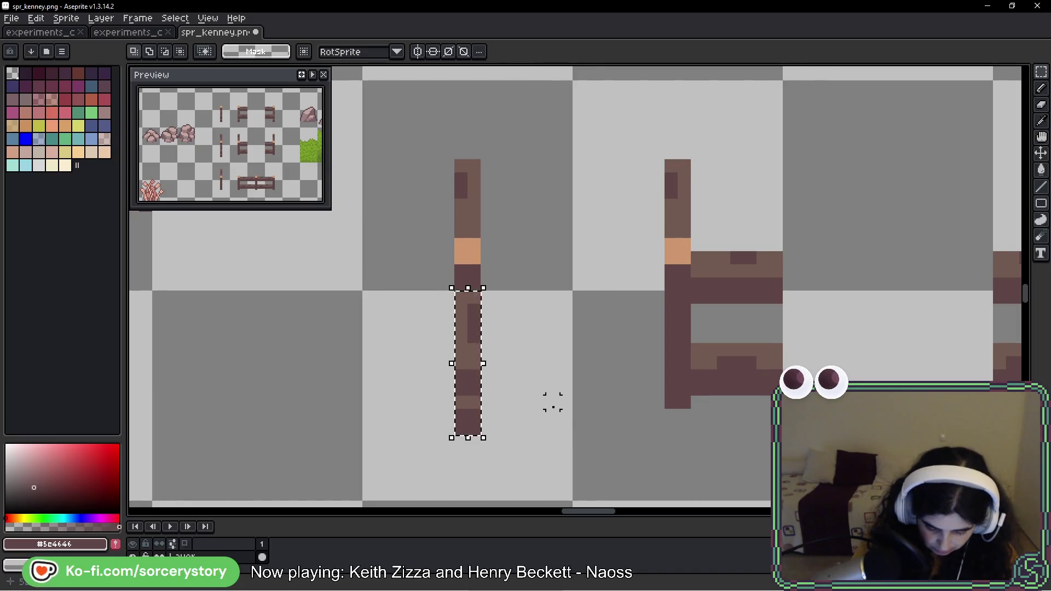
{"action": "key", "text": "Up"}
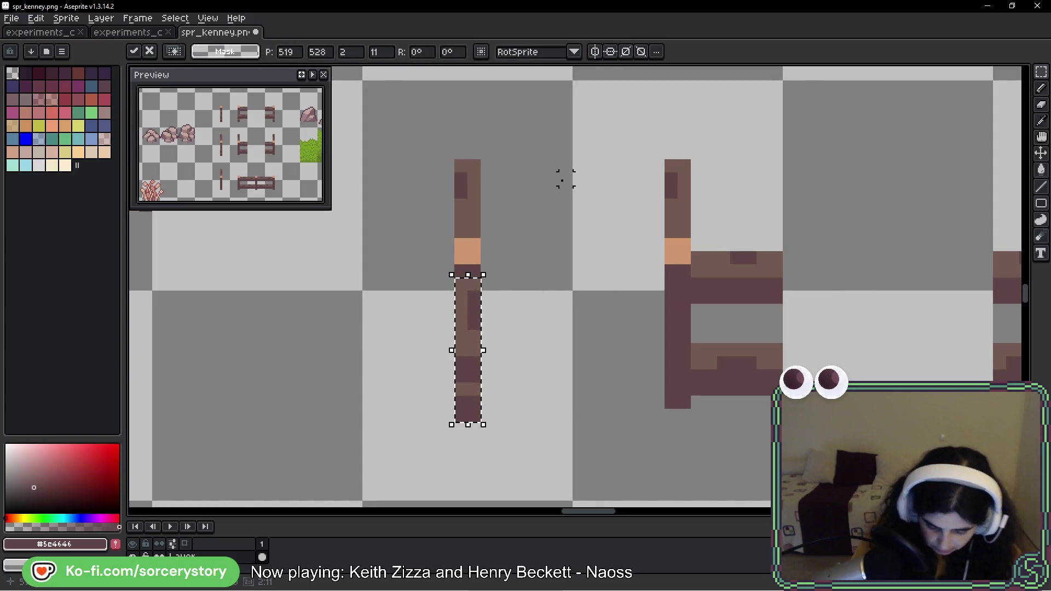
{"action": "key", "text": "ctrl+d"}
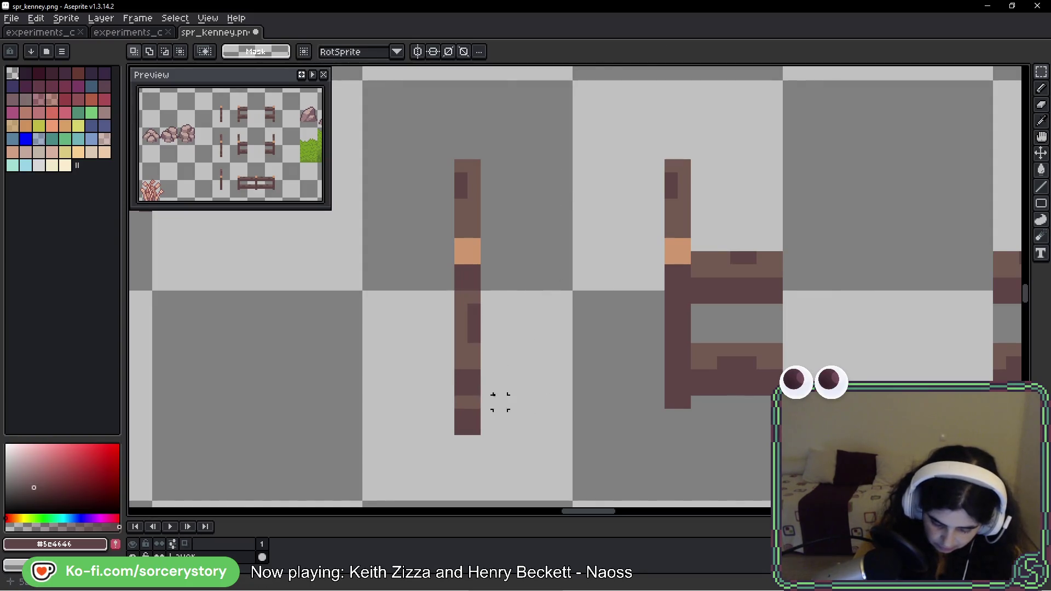
{"action": "key", "text": "Up"}
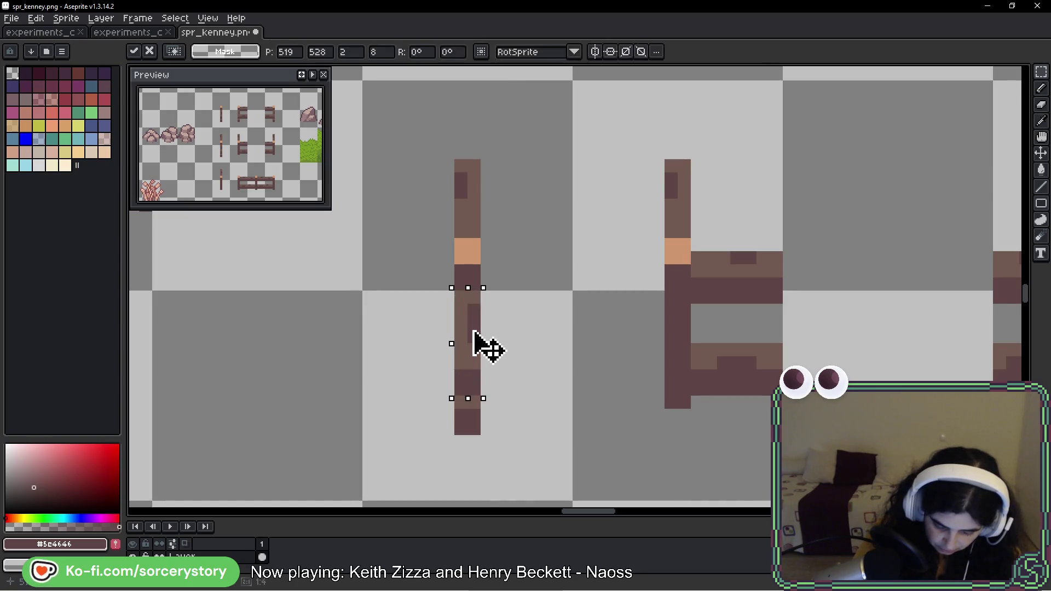
{"action": "key", "text": "Up"}
{"action": "key", "text": "ctrl+d"}
Step: Move the post's lower block down one pixel and fill the gap above it in brown #725a51
{"action": "scroll", "coordinate": [482, 405], "scroll_direction": "up", "scroll_amount": 3}
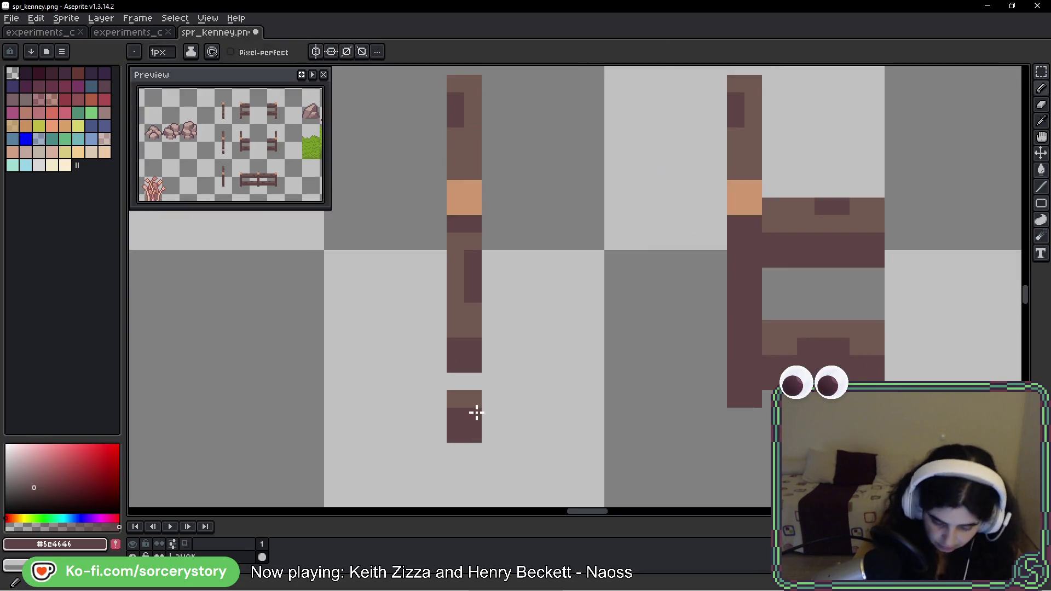
{"action": "key", "text": "b"}
{"action": "left_click", "coordinate": [1042, 71]}
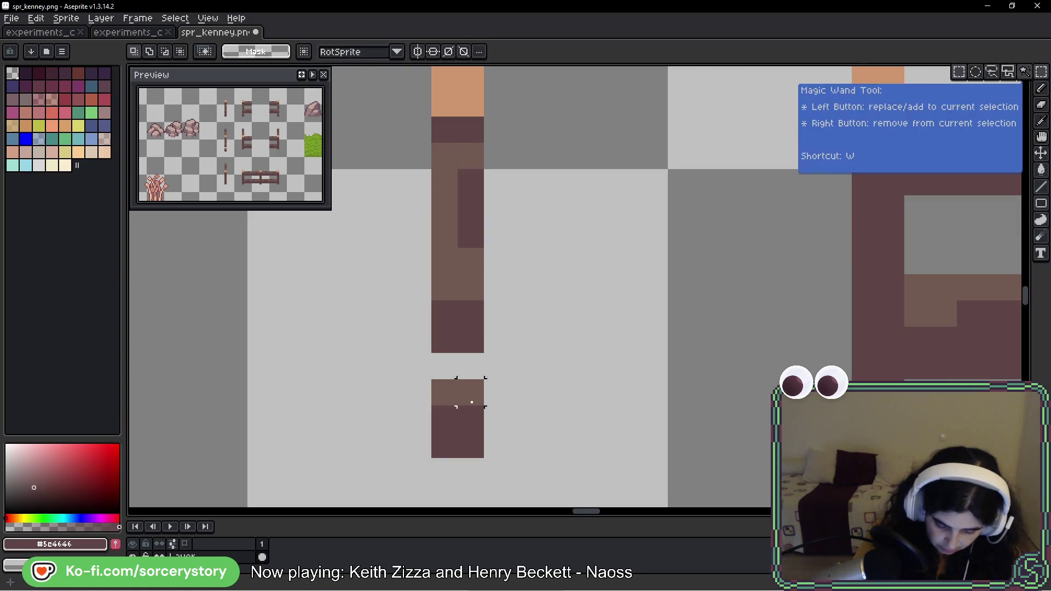
{"action": "left_click_drag", "start_coordinate": [430, 378], "coordinate": [485, 460]}
{"action": "key", "text": "Down"}
{"action": "key", "text": "ctrl+d"}
{"action": "key", "text": "b"}
{"action": "left_click_drag", "start_coordinate": [469, 378], "coordinate": [469, 338]}
{"action": "left_click", "coordinate": [460, 383], "text": "alt"}
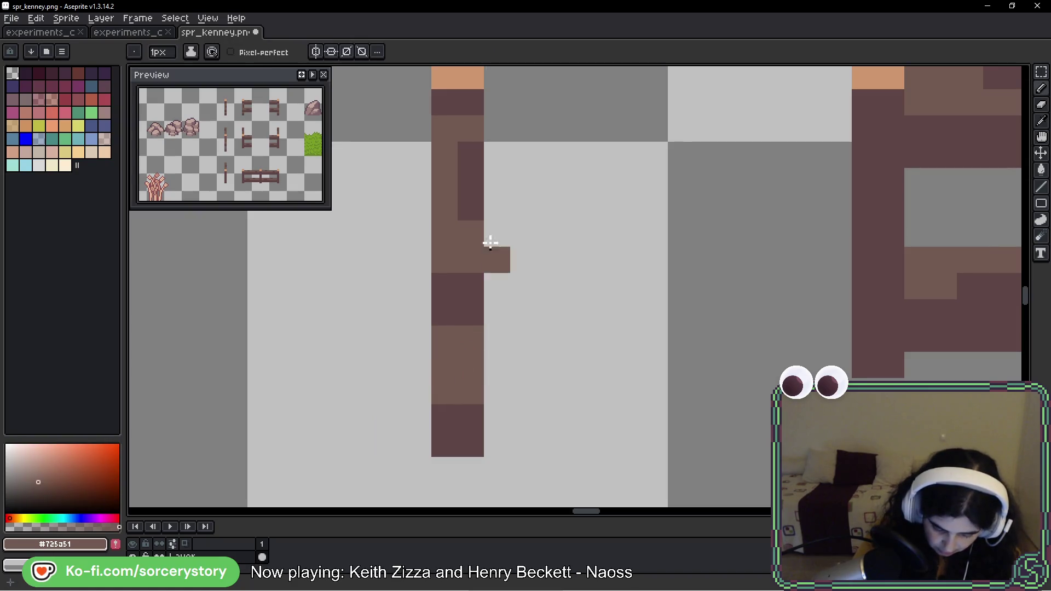
Step: Nudge the upper part of the left fence post up one pixel
{"action": "scroll", "coordinate": [486, 236], "scroll_direction": "up", "scroll_amount": 5}
{"action": "scroll", "coordinate": [570, 293], "scroll_direction": "down", "scroll_amount": 6}
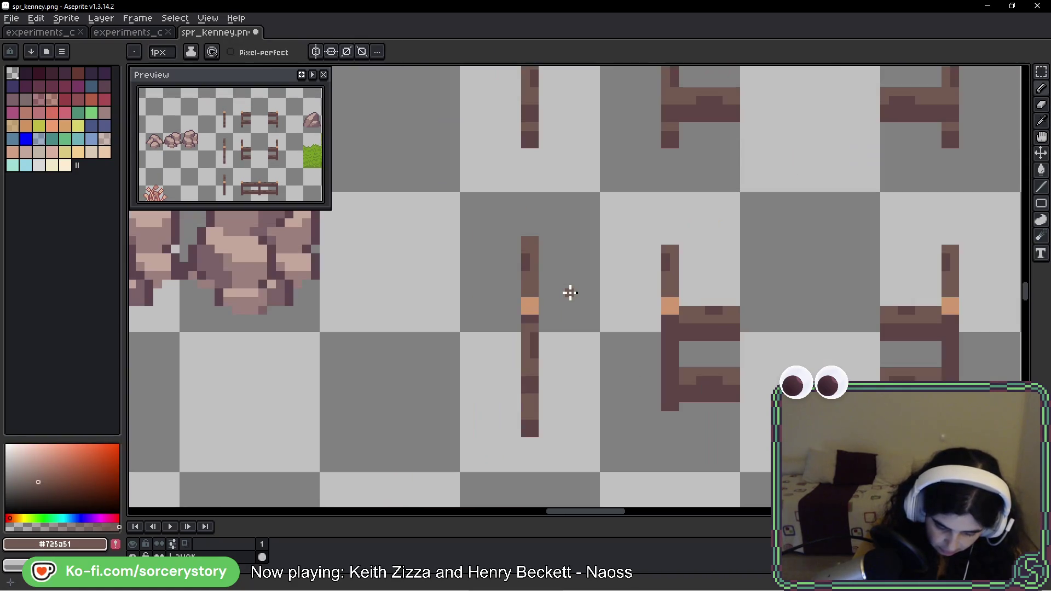
{"action": "scroll", "coordinate": [583, 373], "scroll_direction": "down", "scroll_amount": 1}
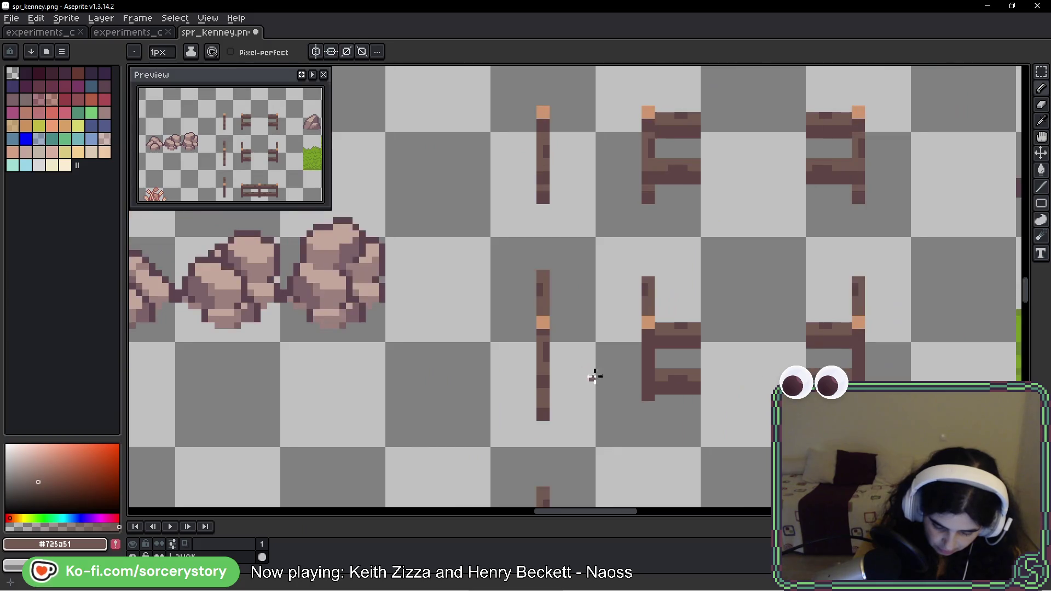
{"action": "left_click_drag", "start_coordinate": [593, 376], "coordinate": [521, 262]}
{"action": "scroll", "coordinate": [439, 361], "scroll_direction": "up", "scroll_amount": 2}
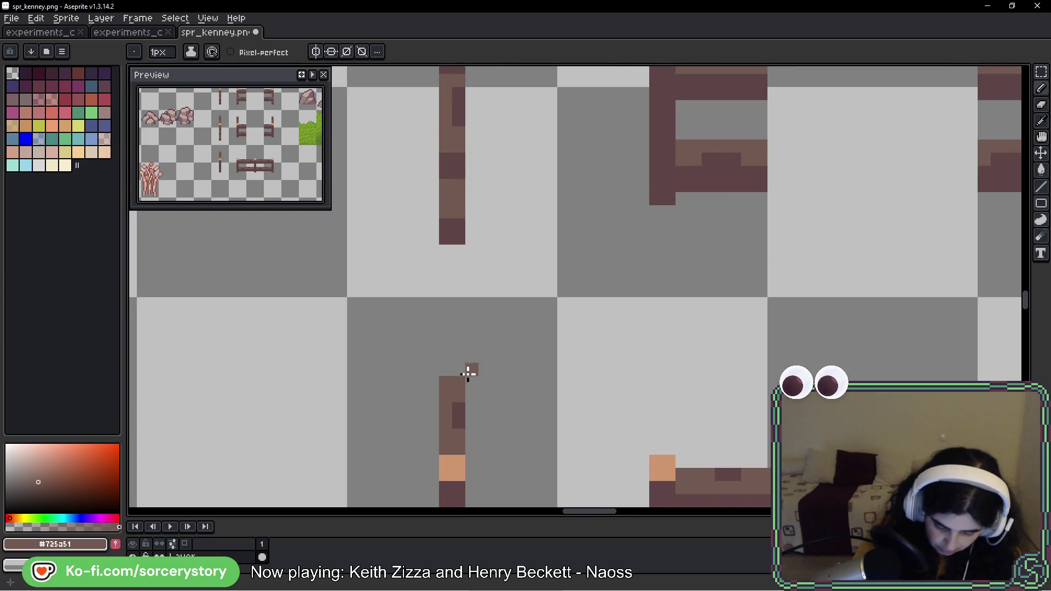
{"action": "scroll", "coordinate": [495, 308], "scroll_direction": "down", "scroll_amount": 3}
{"action": "mouse_move", "coordinate": [715, 328]}
{"action": "left_mouse_down"}
{"action": "mouse_move", "coordinate": [582, 228]}
{"action": "mouse_move", "coordinate": [586, 277]}
{"action": "mouse_move", "coordinate": [534, 358]}
{"action": "left_mouse_up"}
{"action": "scroll", "coordinate": [495, 352], "scroll_direction": "up", "scroll_amount": 4}
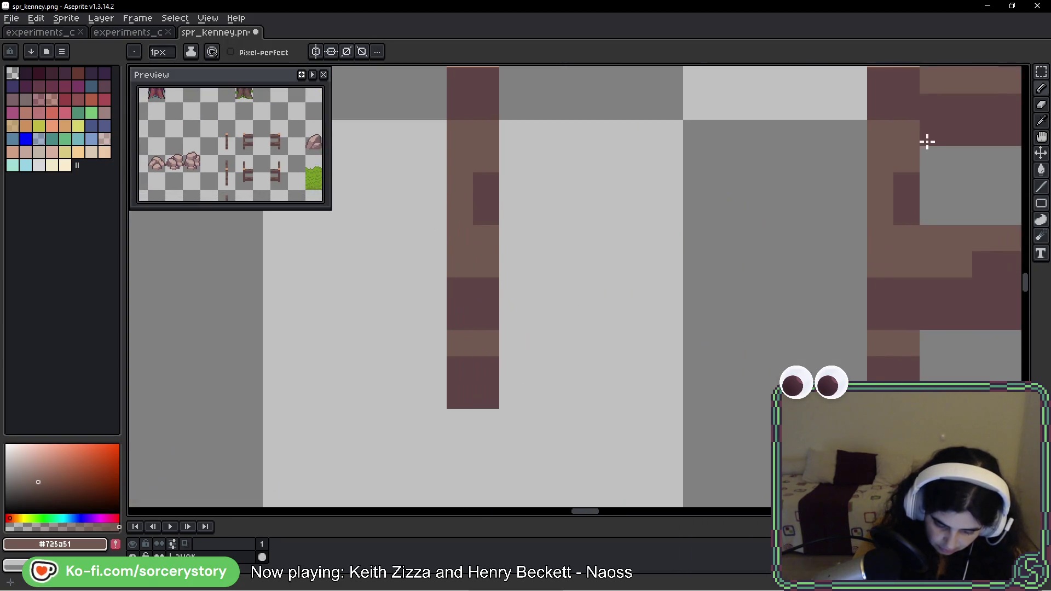
{"action": "key", "text": "m"}
{"action": "left_click_drag", "start_coordinate": [427, 405], "coordinate": [486, 190]}
{"action": "key", "text": "Up"}
Step: Shift the small block below the left post down a pixel and fill the gap in brown
{"action": "left_click_drag", "start_coordinate": [430, 404], "coordinate": [482, 482]}
{"action": "key", "text": "Down"}
{"action": "key", "text": "Return"}
{"action": "scroll", "coordinate": [474, 400], "scroll_direction": "down", "scroll_amount": 1}
{"action": "key", "text": "b"}
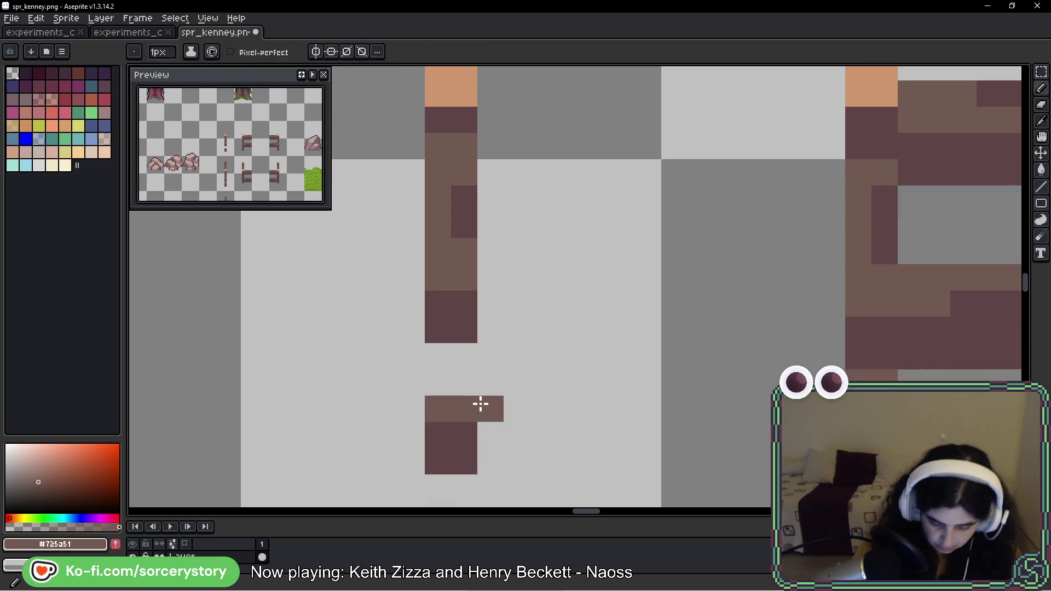
{"action": "left_click_drag", "start_coordinate": [444, 394], "coordinate": [465, 386]}
Step: Marquee-select all the fence pieces on the sheet
{"action": "scroll", "coordinate": [465, 386], "scroll_direction": "down", "scroll_amount": 5}
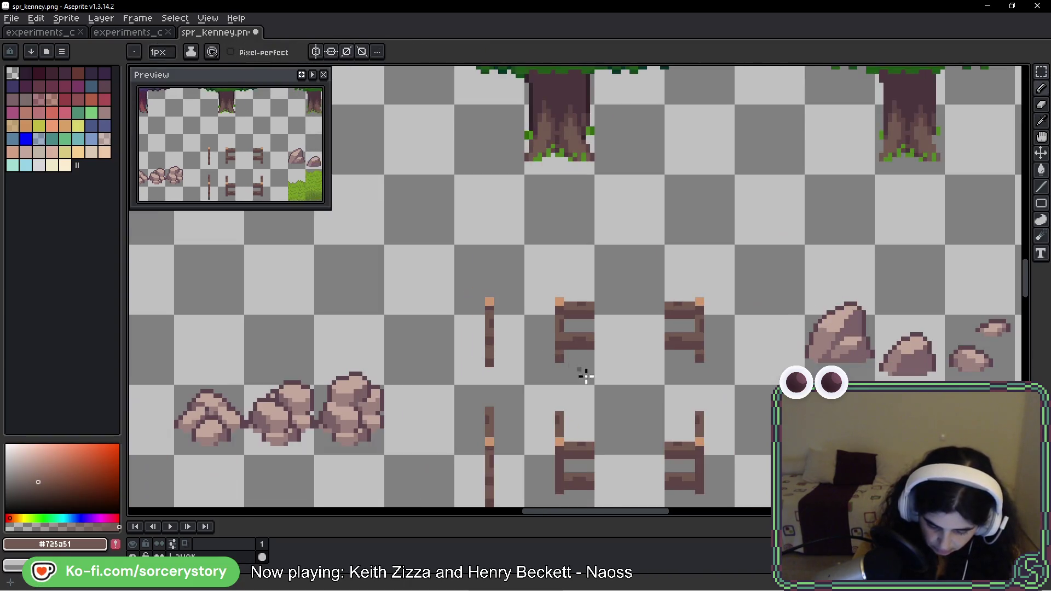
{"action": "left_click_drag", "start_coordinate": [582, 376], "coordinate": [427, 216]}
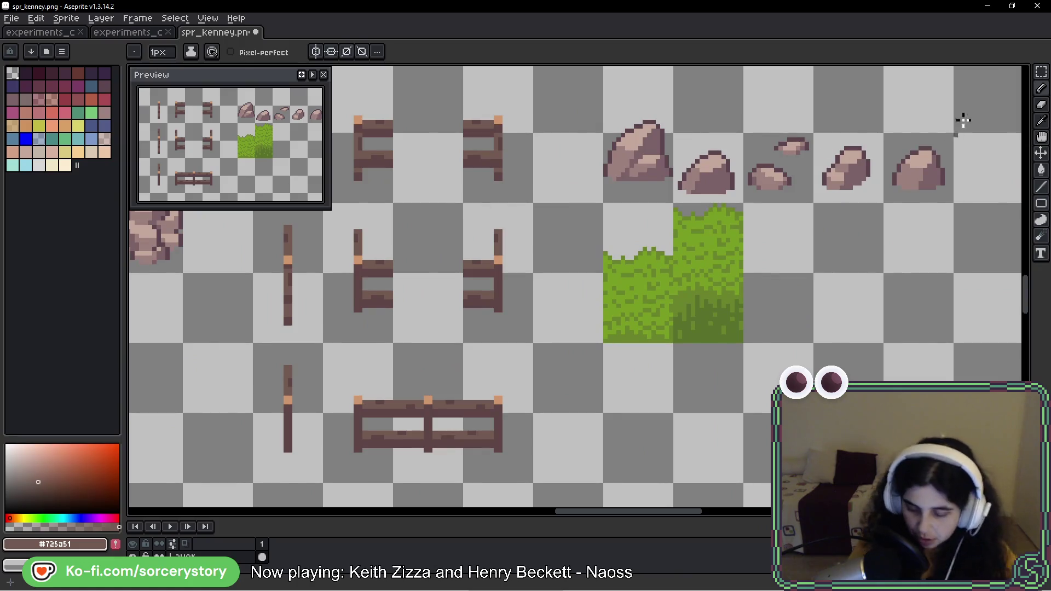
{"action": "key", "text": "m"}
{"action": "scroll", "coordinate": [711, 109], "scroll_direction": "left", "scroll_amount": 3}
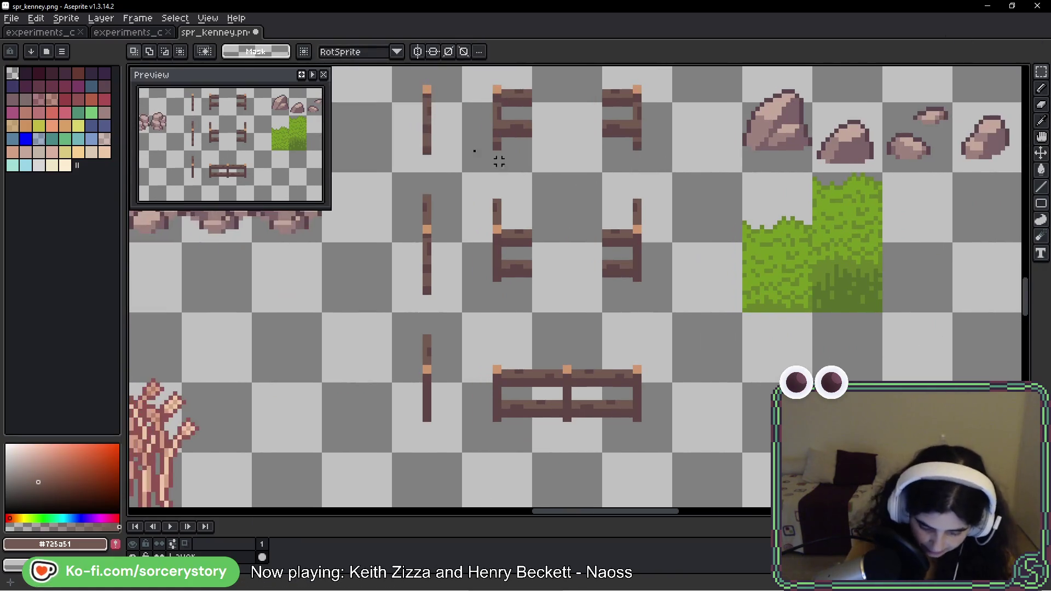
{"action": "left_click_drag", "start_coordinate": [412, 100], "coordinate": [542, 293]}
{"action": "scroll", "coordinate": [602, 223], "scroll_direction": "up", "scroll_amount": 3}
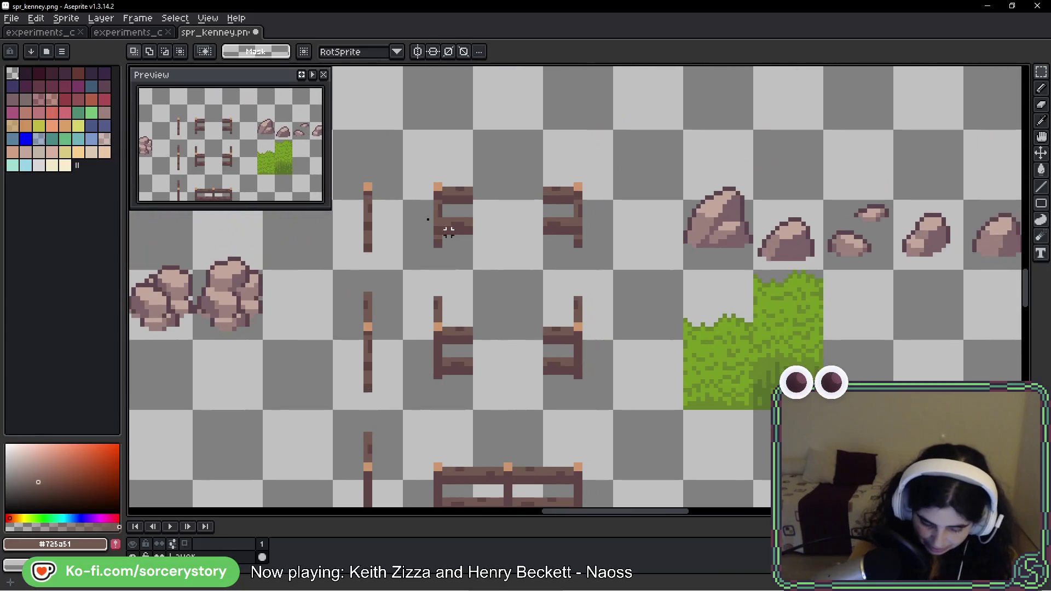
{"action": "left_click_drag", "start_coordinate": [335, 132], "coordinate": [401, 268]}
{"action": "scroll", "coordinate": [383, 228], "scroll_direction": "down", "scroll_amount": 3}
{"action": "left_click_drag", "start_coordinate": [332, 66], "coordinate": [614, 485]}
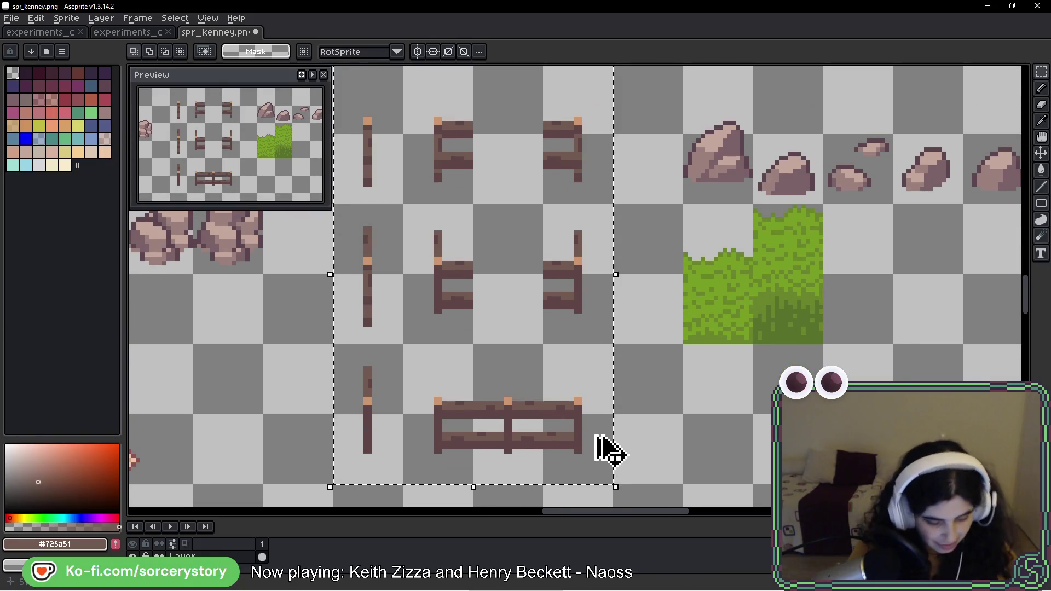
Step: Paste the fence pieces into experiments_colors_06 just below the log posts
{"action": "left_click", "coordinate": [137, 33]}
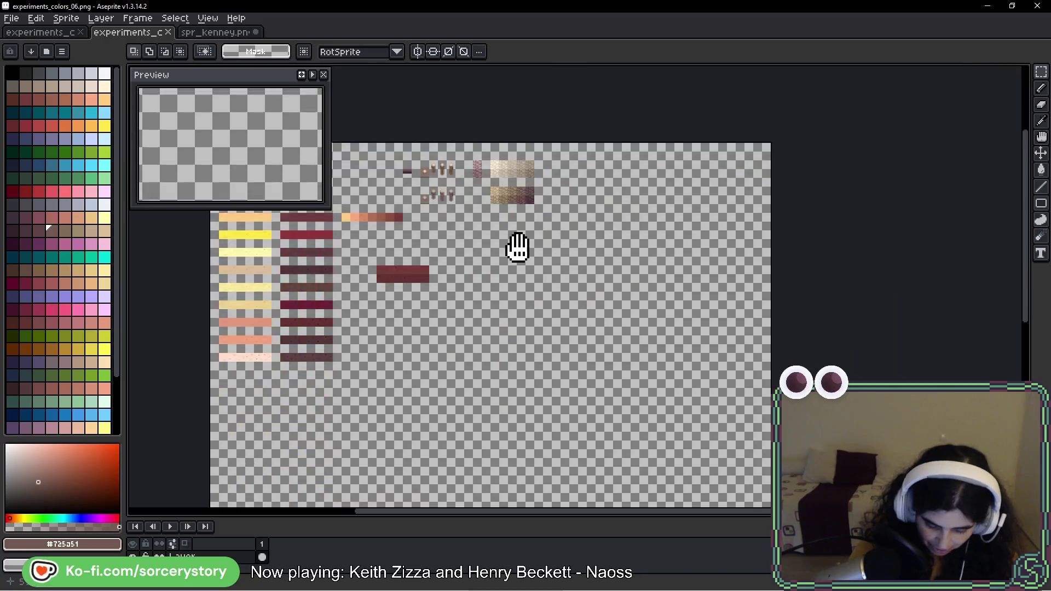
{"action": "scroll", "coordinate": [518, 246], "scroll_direction": "down", "scroll_amount": 5}
{"action": "key", "text": "ctrl+v"}
{"action": "scroll", "coordinate": [498, 219], "scroll_direction": "up", "scroll_amount": 5}
{"action": "mouse_move", "coordinate": [639, 352]}
{"action": "left_mouse_down"}
{"action": "mouse_move", "coordinate": [469, 228]}
{"action": "mouse_move", "coordinate": [315, 219]}
{"action": "left_mouse_up"}
{"action": "key", "text": "Return"}
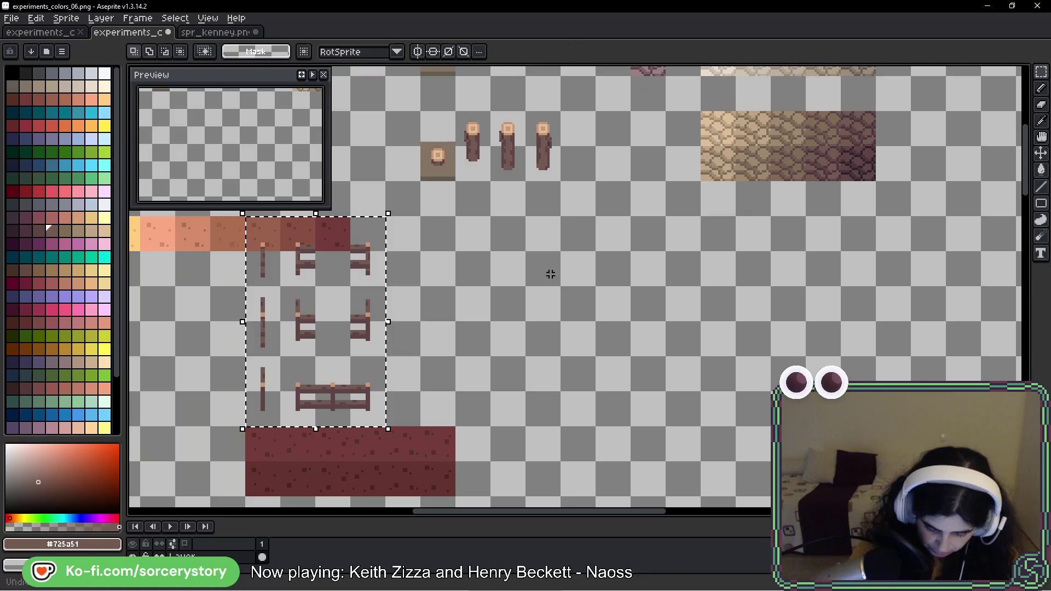
{"action": "key", "text": "ctrl+z"}
{"action": "key", "text": "ctrl+v"}
{"action": "mouse_move", "coordinate": [734, 281]}
{"action": "left_mouse_down"}
{"action": "mouse_move", "coordinate": [563, 356]}
{"action": "mouse_move", "coordinate": [441, 274]}
{"action": "mouse_move", "coordinate": [462, 277]}
{"action": "left_mouse_up"}
{"action": "key", "text": "Return"}
{"action": "key", "text": "ctrl+d"}
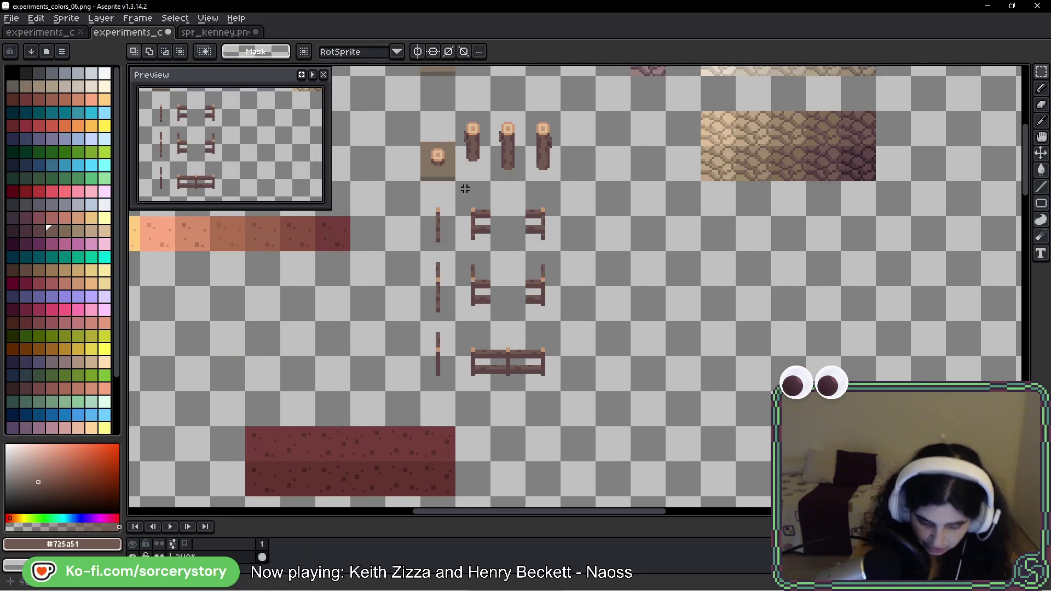
Step: In spr_kenney, undo the last three fence rail edits and copy all the fence pieces
{"action": "left_click", "coordinate": [219, 31]}
{"action": "scroll", "coordinate": [606, 258], "scroll_direction": "down", "scroll_amount": 1}
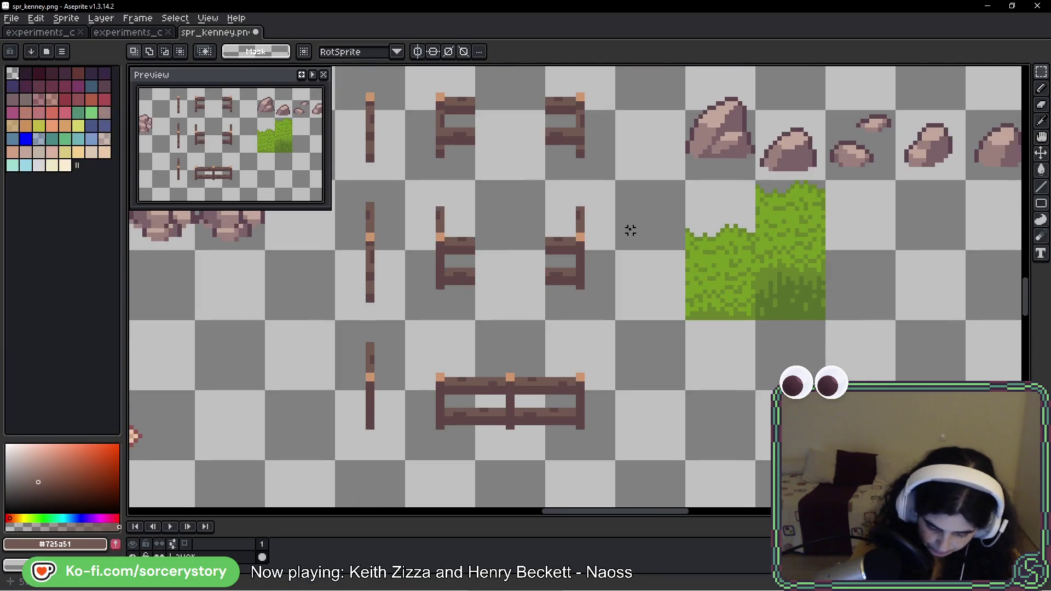
{"action": "key", "text": "ctrl+z"}
{"action": "key", "text": "ctrl+z"}
{"action": "key", "text": "ctrl+z"}
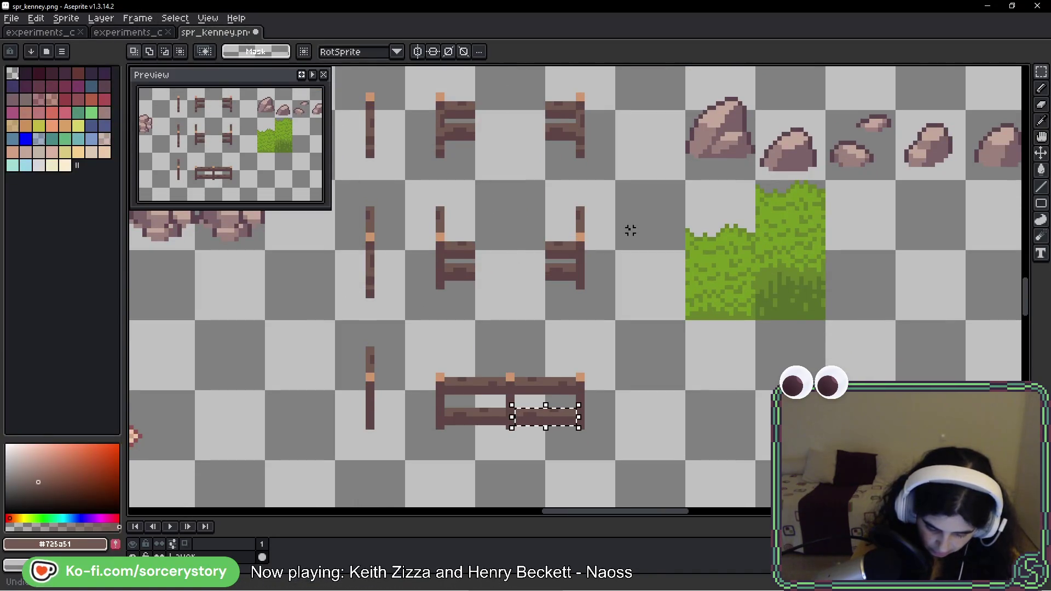
{"action": "key", "text": "ctrl+z"}
{"action": "key", "text": "ctrl+z"}
{"action": "key", "text": "ctrl+z"}
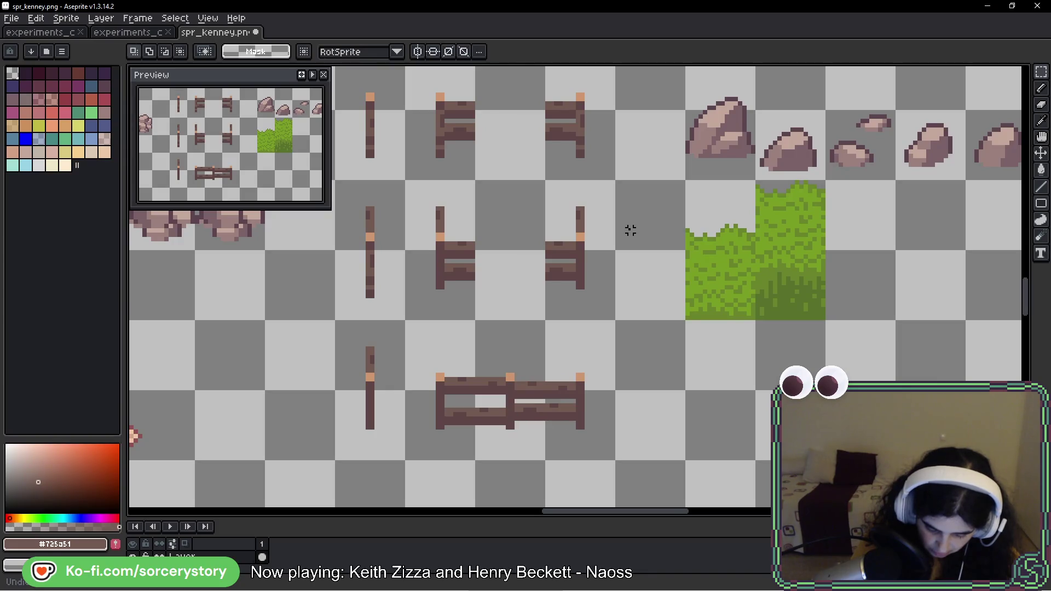
{"action": "key", "text": "ctrl+z"}
{"action": "key", "text": "ctrl+z"}
{"action": "key", "text": "ctrl+z"}
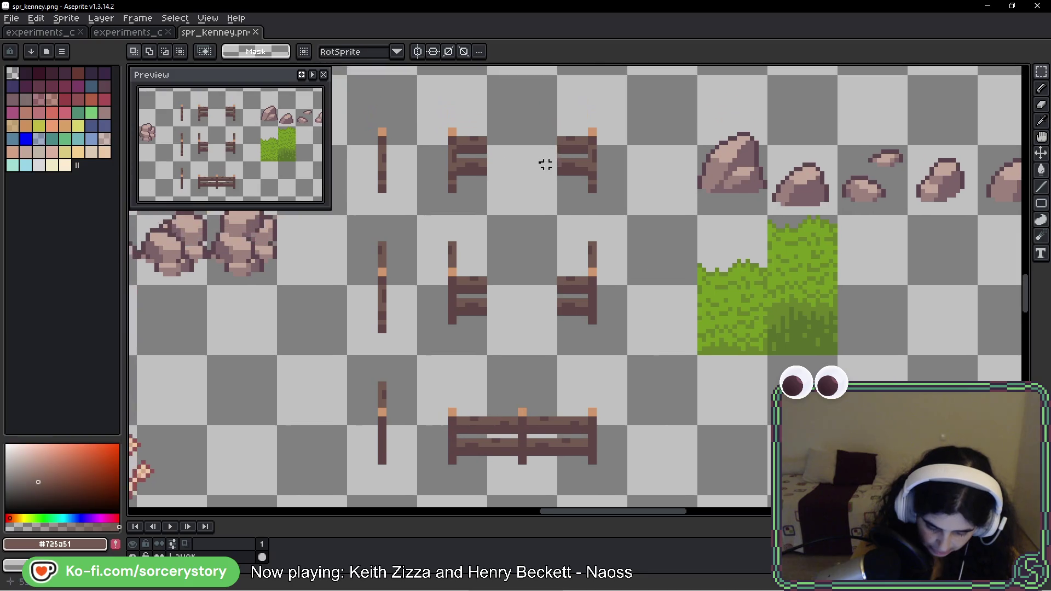
{"action": "mouse_move", "coordinate": [347, 75]}
{"action": "left_mouse_down"}
{"action": "mouse_move", "coordinate": [418, 146]}
{"action": "mouse_move", "coordinate": [628, 496]}
{"action": "left_mouse_up"}
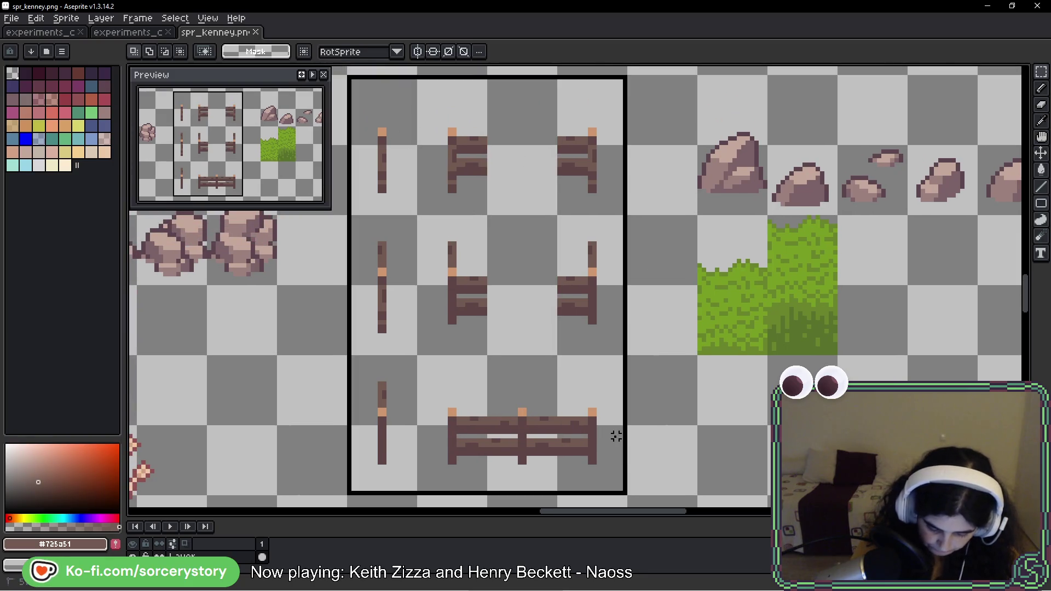
{"action": "key", "text": "ctrl+c"}
Step: Paste a second fence set beside the first in experiments_colors_06
{"action": "left_click", "coordinate": [144, 33]}
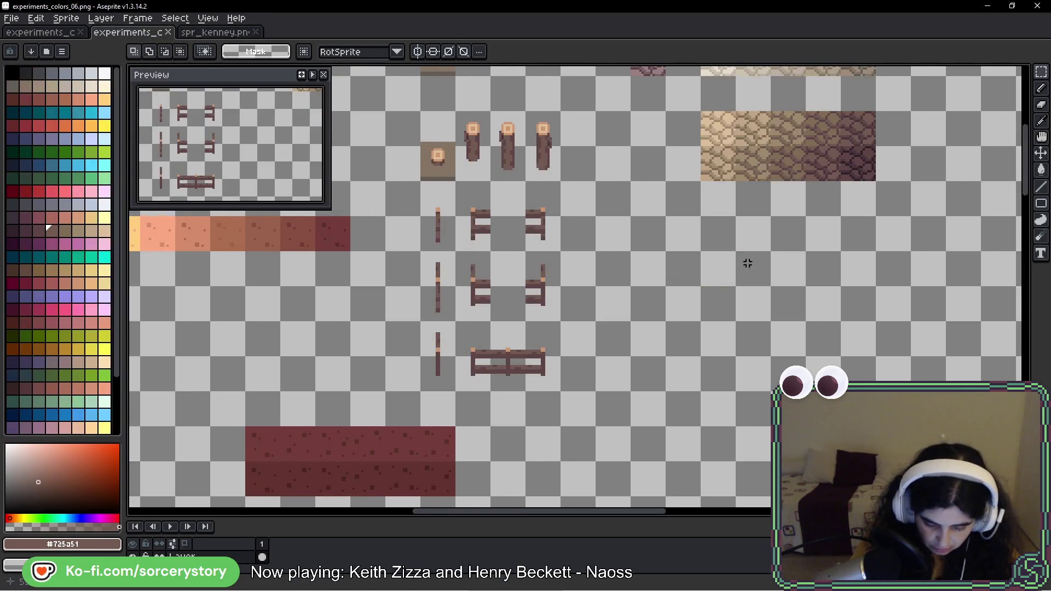
{"action": "key", "text": "ctrl+v"}
{"action": "left_click_drag", "start_coordinate": [630, 304], "coordinate": [489, 290]}
{"action": "key", "text": "Return"}
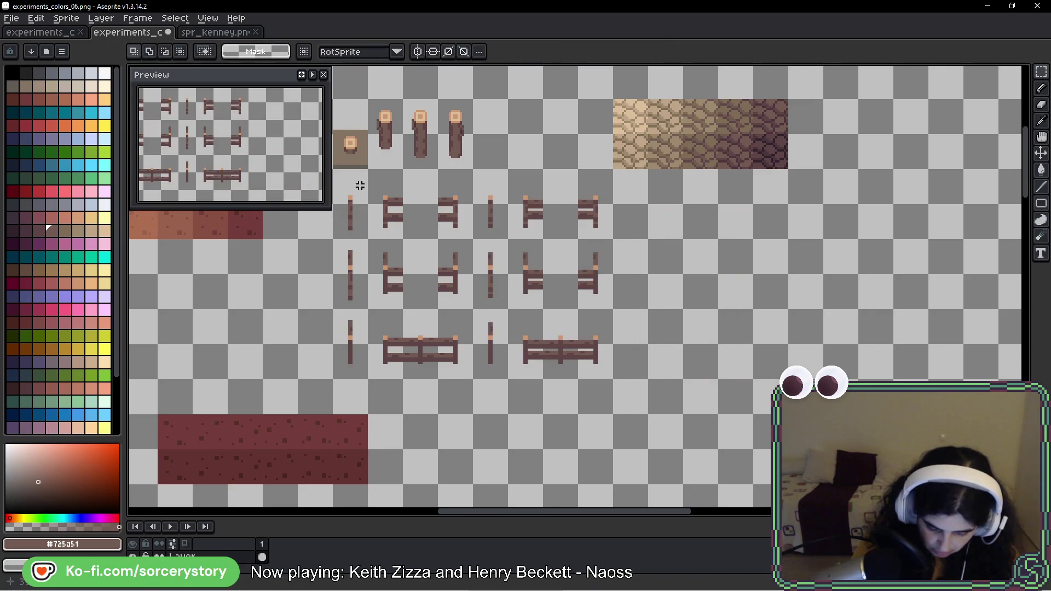
{"action": "mouse_move", "coordinate": [333, 171]}
{"action": "left_mouse_down"}
{"action": "mouse_move", "coordinate": [441, 307]}
{"action": "mouse_move", "coordinate": [474, 380]}
{"action": "left_mouse_up"}
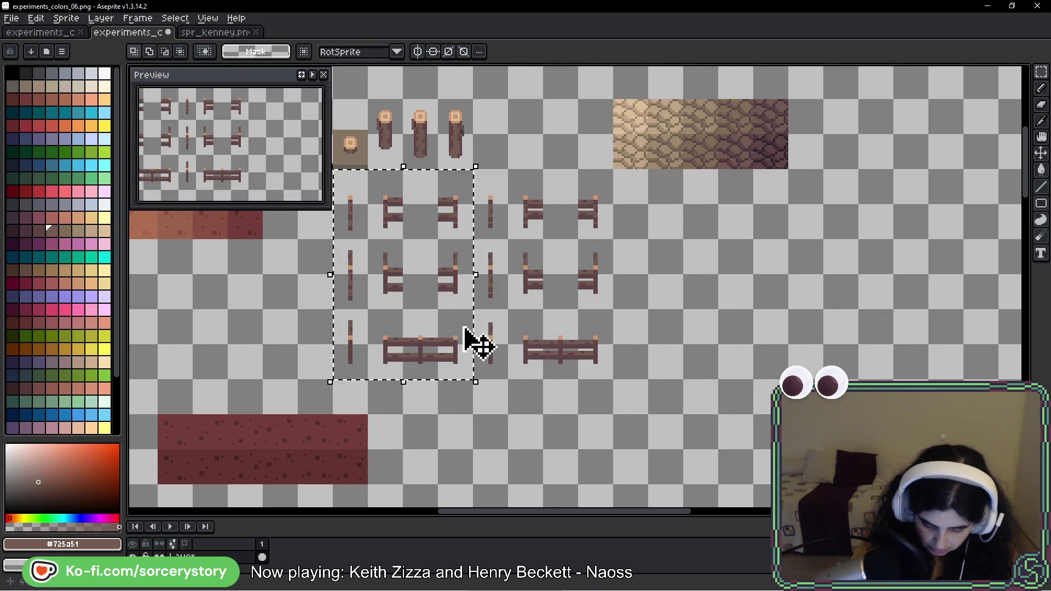
Step: Restore the fence sprites' position in spr_kenney.png, save it, and switch to the game
{"action": "left_click", "coordinate": [216, 33]}
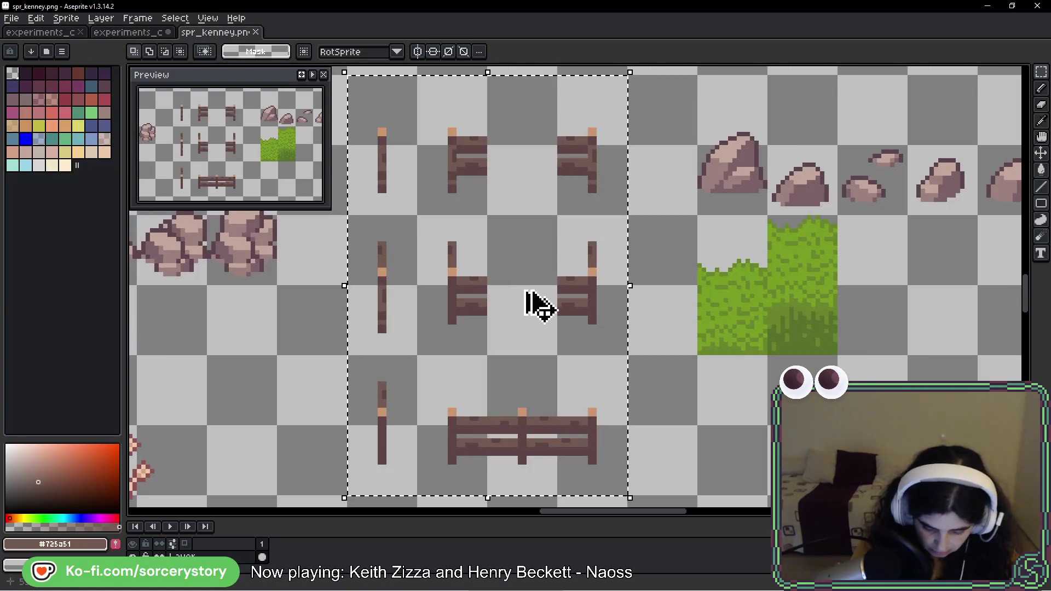
{"action": "key", "text": "Delete"}
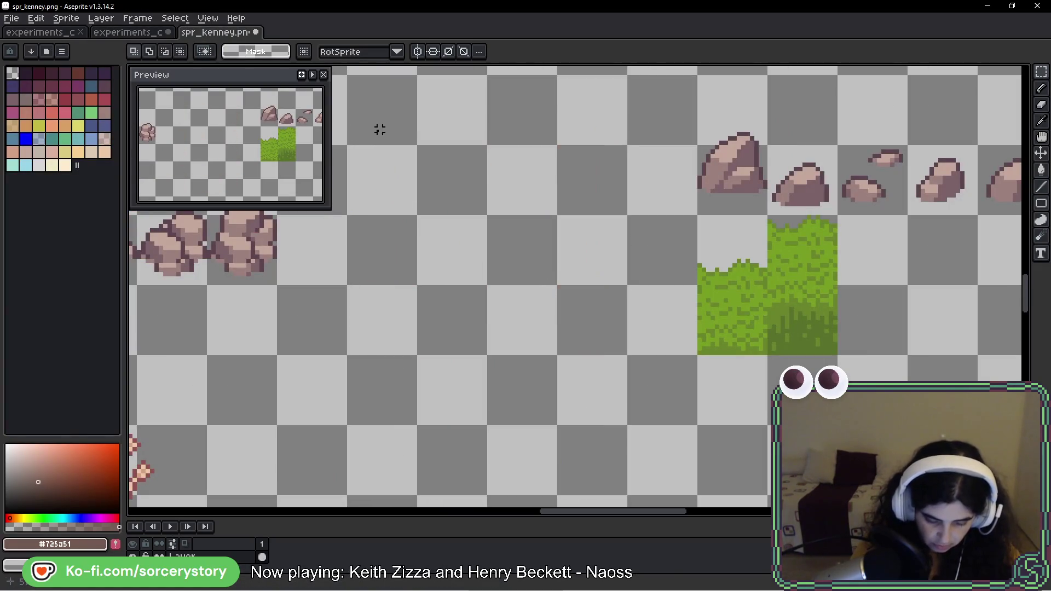
{"action": "key", "text": "ctrl+v"}
{"action": "left_click_drag", "start_coordinate": [481, 160], "coordinate": [399, 176]}
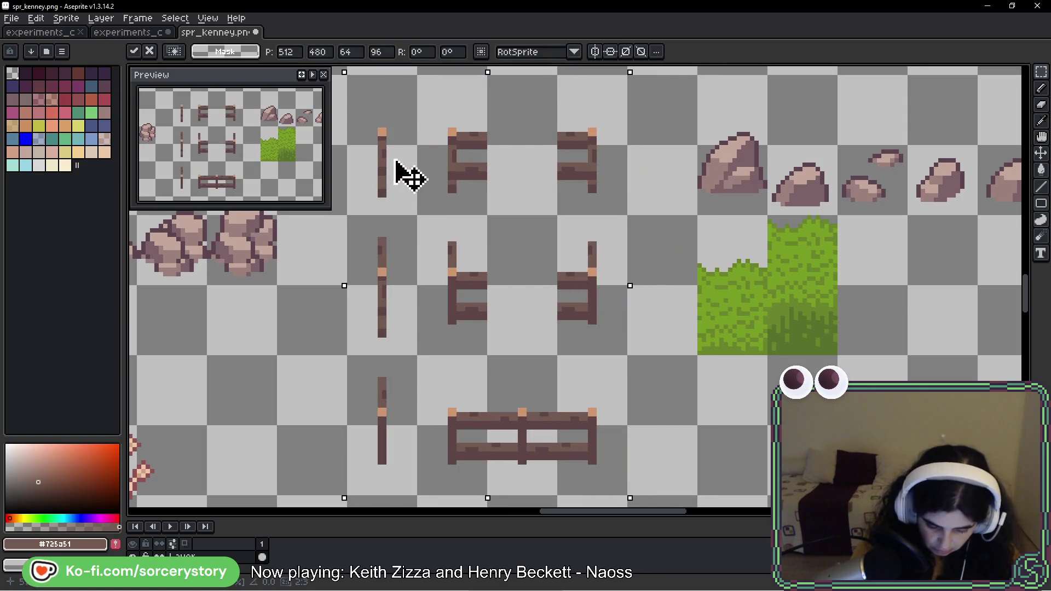
{"action": "key", "text": "ctrl+s"}
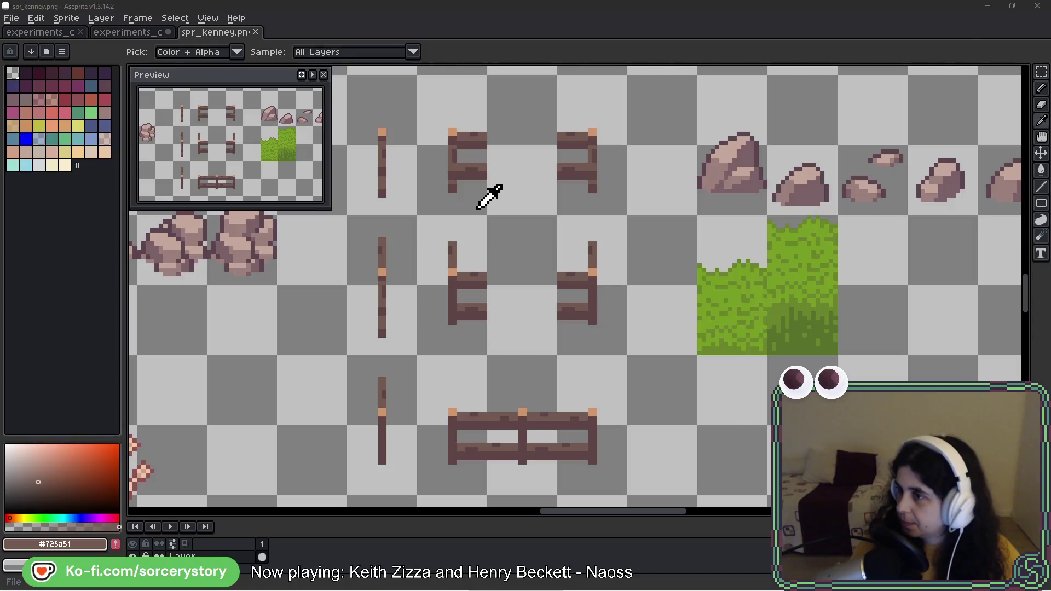
{"action": "key", "text": "alt+Tab"}
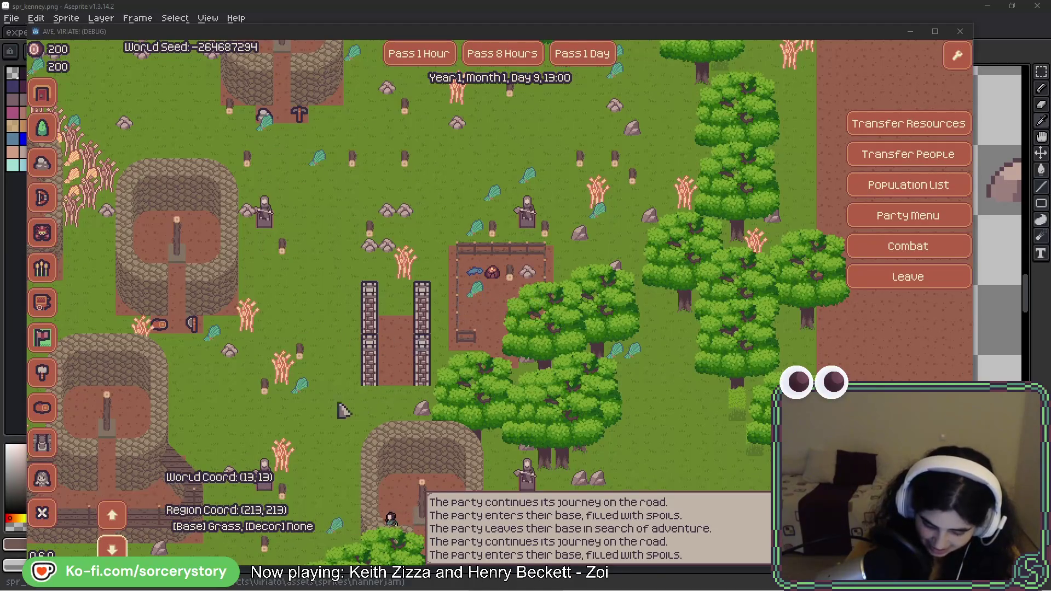
{"action": "mouse_move", "coordinate": [411, 367]}
{"action": "left_mouse_down"}
{"action": "mouse_move", "coordinate": [411, 310]}
{"action": "mouse_move", "coordinate": [436, 297]}
{"action": "left_mouse_up"}
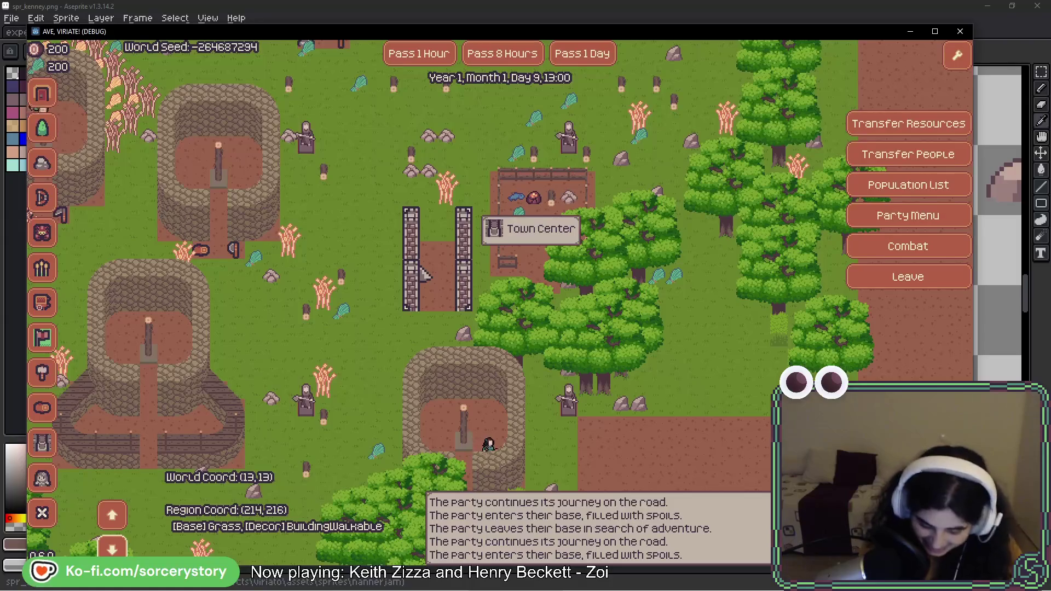
{"action": "key", "text": "a"}
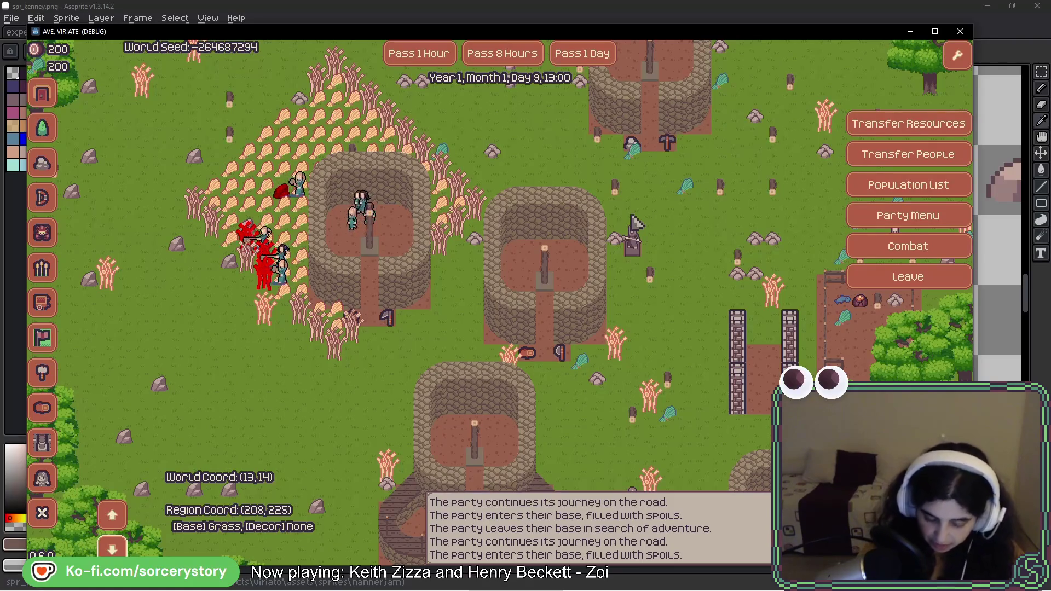
{"action": "key", "text": "d"}
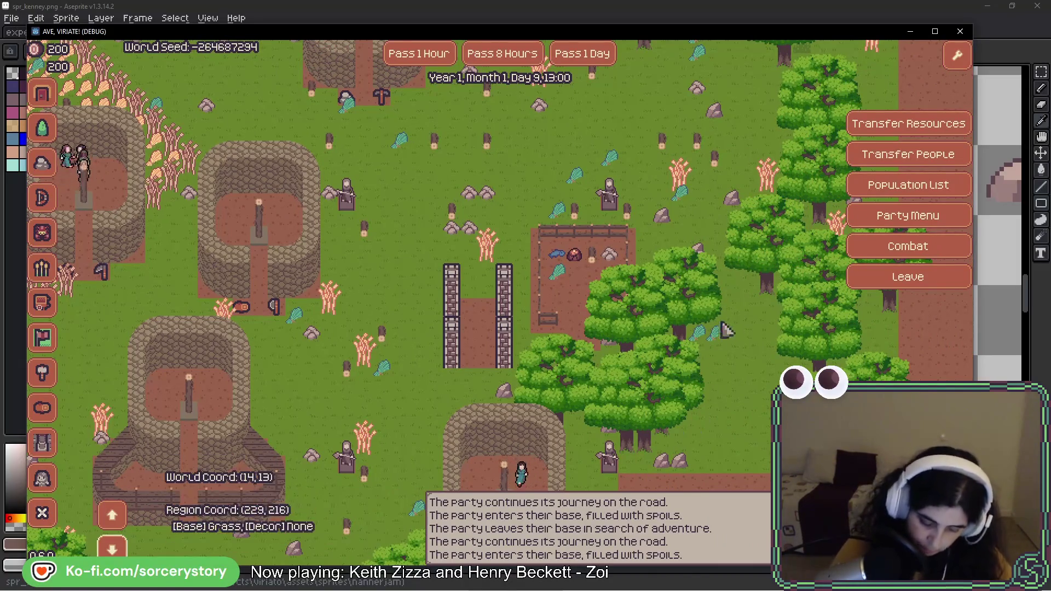
{"action": "mouse_move", "coordinate": [637, 267]}
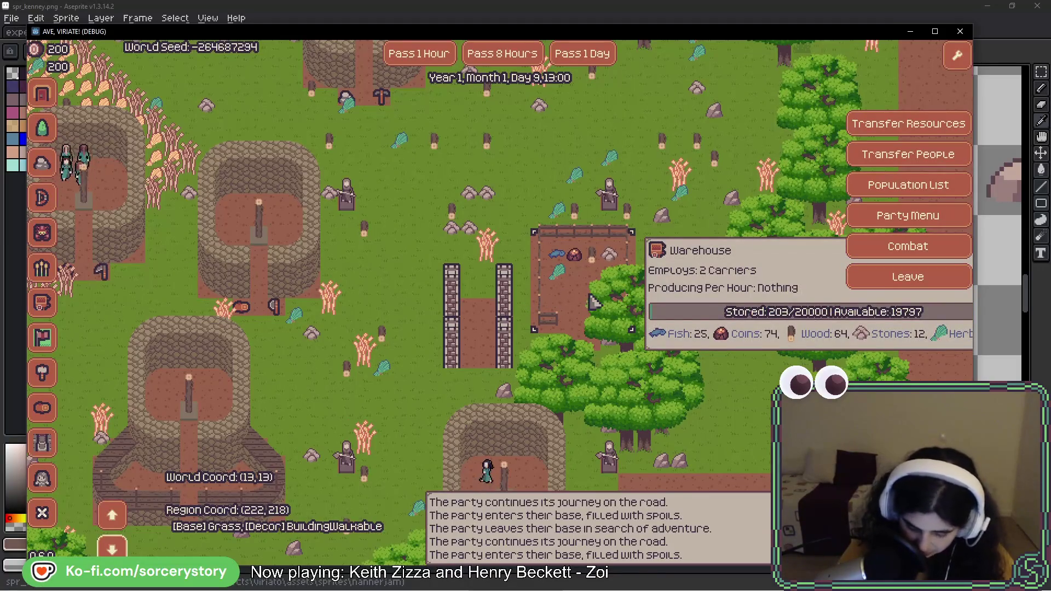
{"action": "left_click_drag", "start_coordinate": [598, 334], "coordinate": [664, 353]}
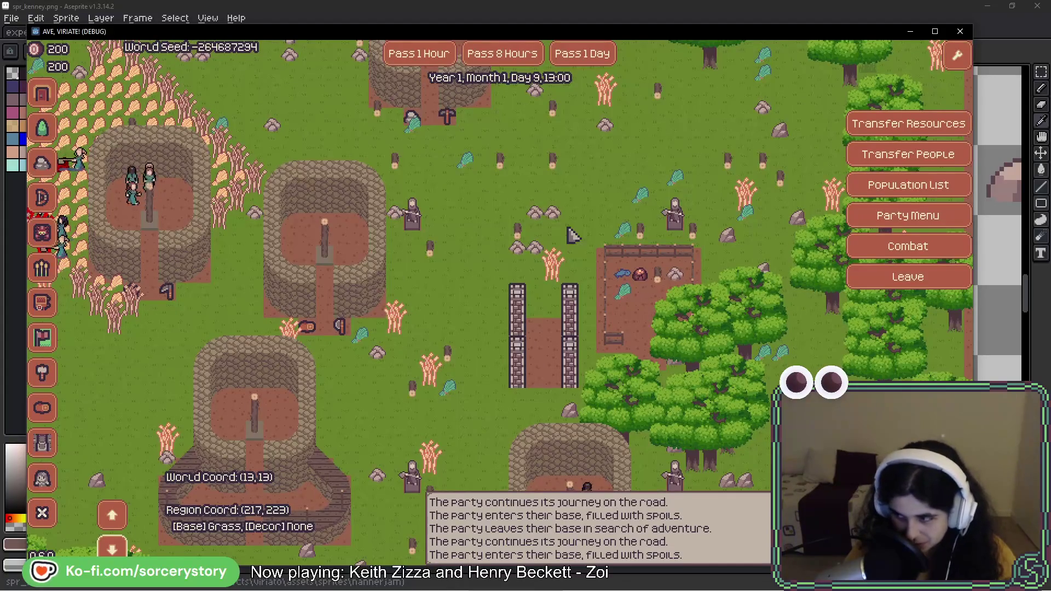
{"action": "key", "text": "a"}
{"action": "key", "text": "a"}
{"action": "key", "text": "w"}
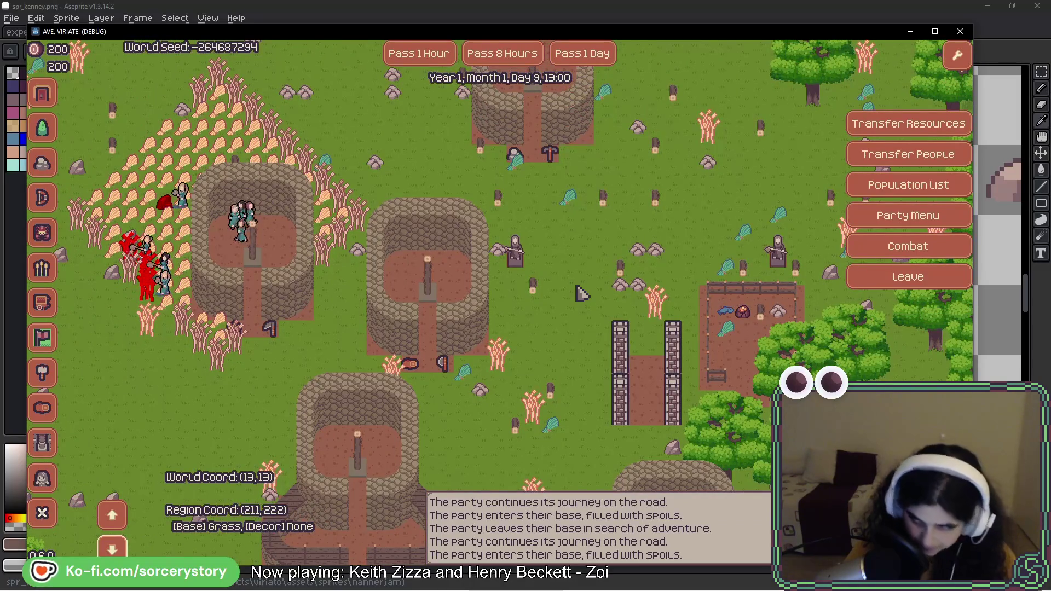
{"action": "key", "text": "w"}
{"action": "key", "text": "w"}
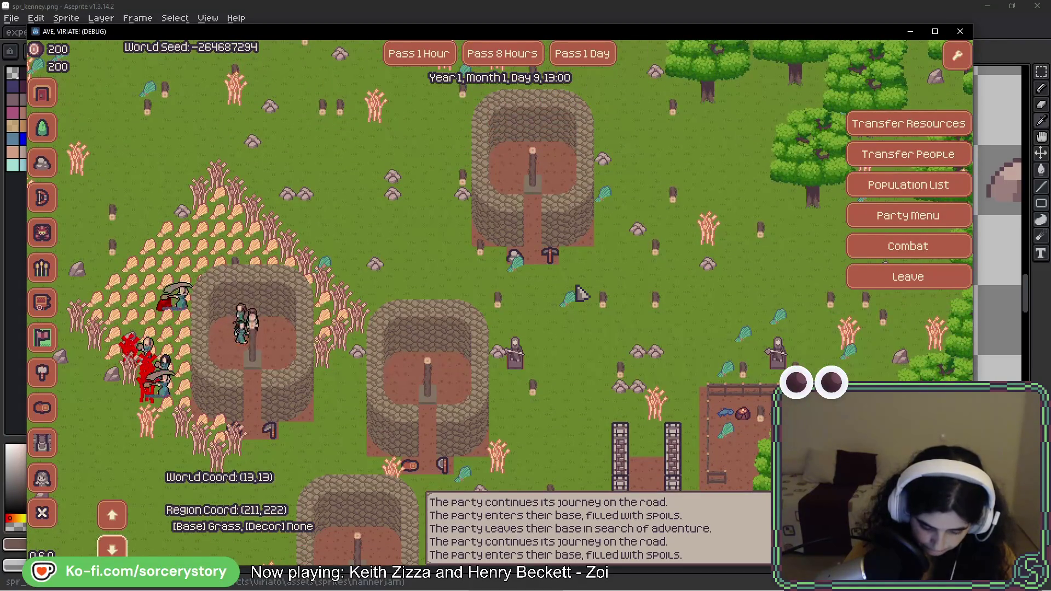
{"action": "key", "text": "w"}
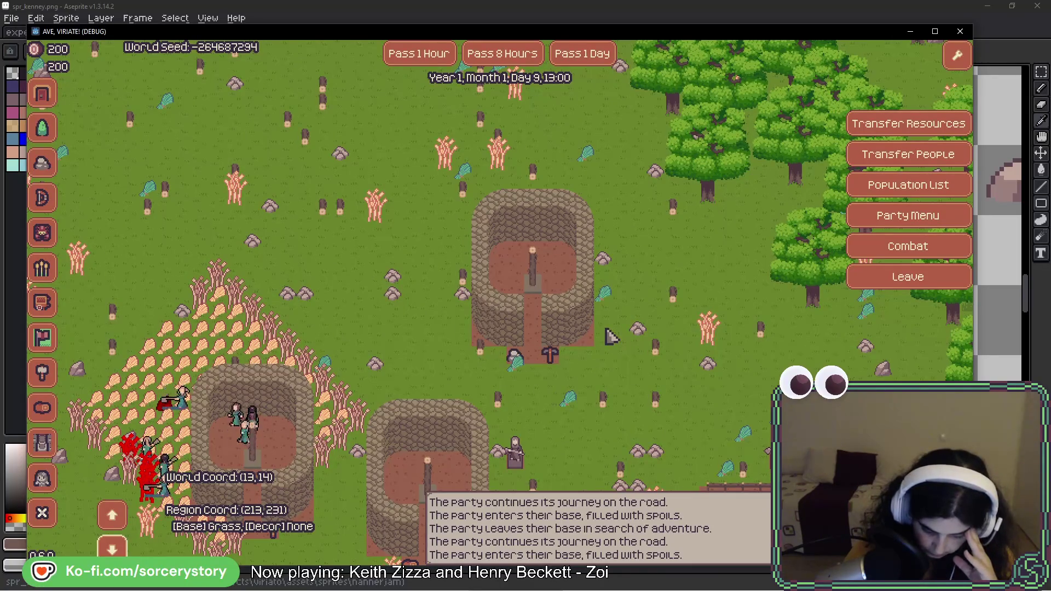
{"action": "left_click", "coordinate": [606, 329]}
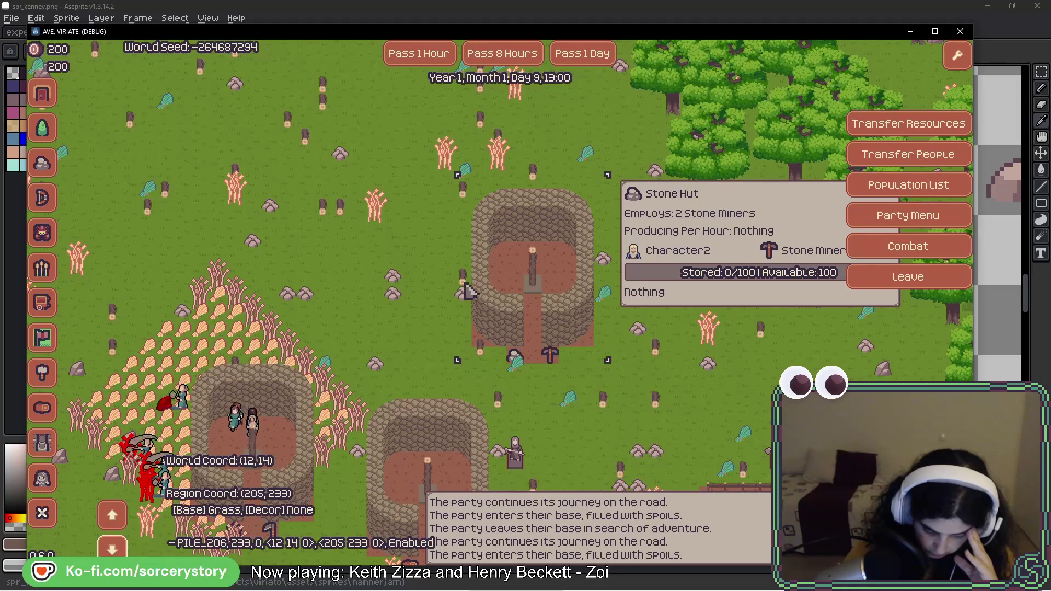
{"action": "left_click", "coordinate": [361, 290]}
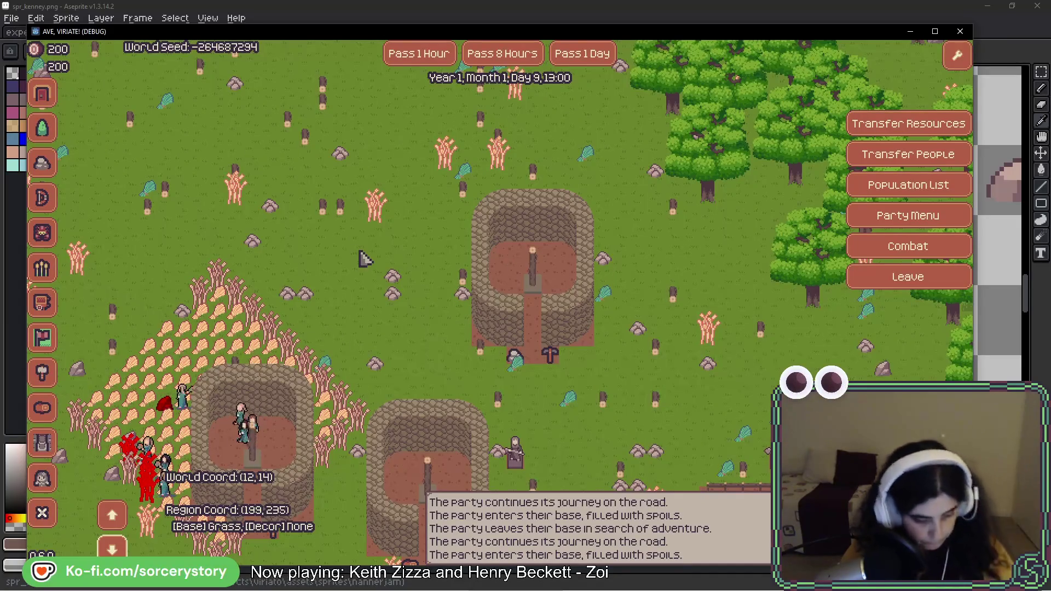
{"action": "key", "text": "w"}
{"action": "key", "text": "a"}
{"action": "key", "text": "w"}
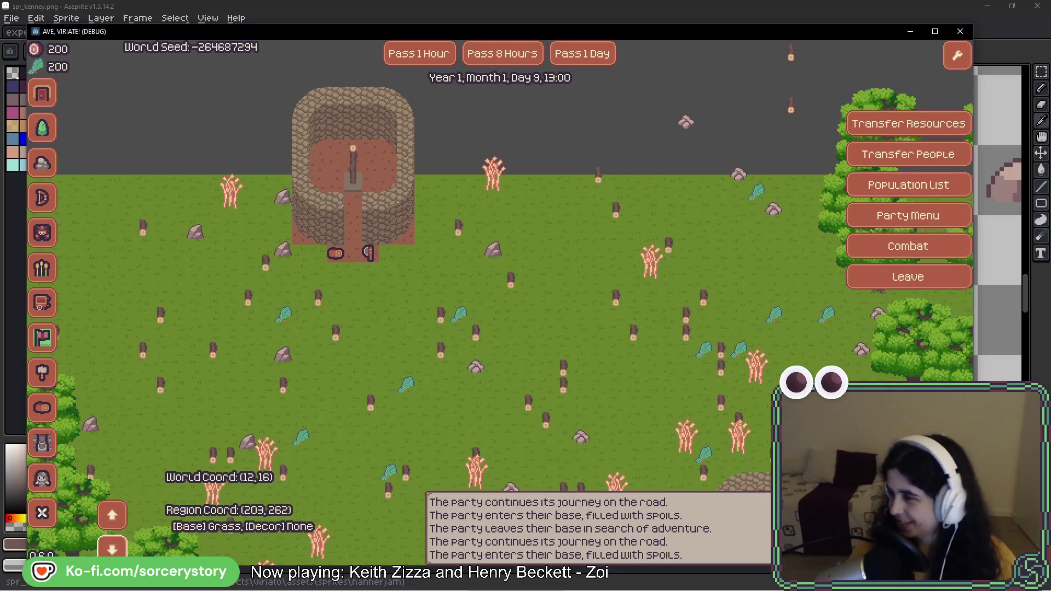
Step: Close the game, then start a New Game from the relaunched title menu
{"action": "key", "text": "alt+F4"}
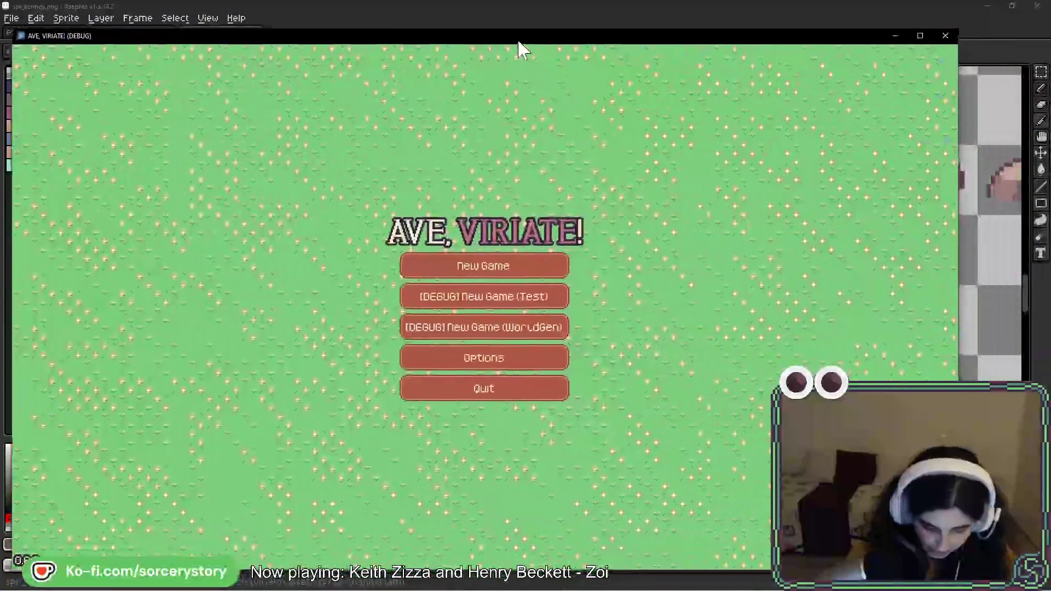
{"action": "left_click_drag", "start_coordinate": [518, 42], "coordinate": [535, 32]}
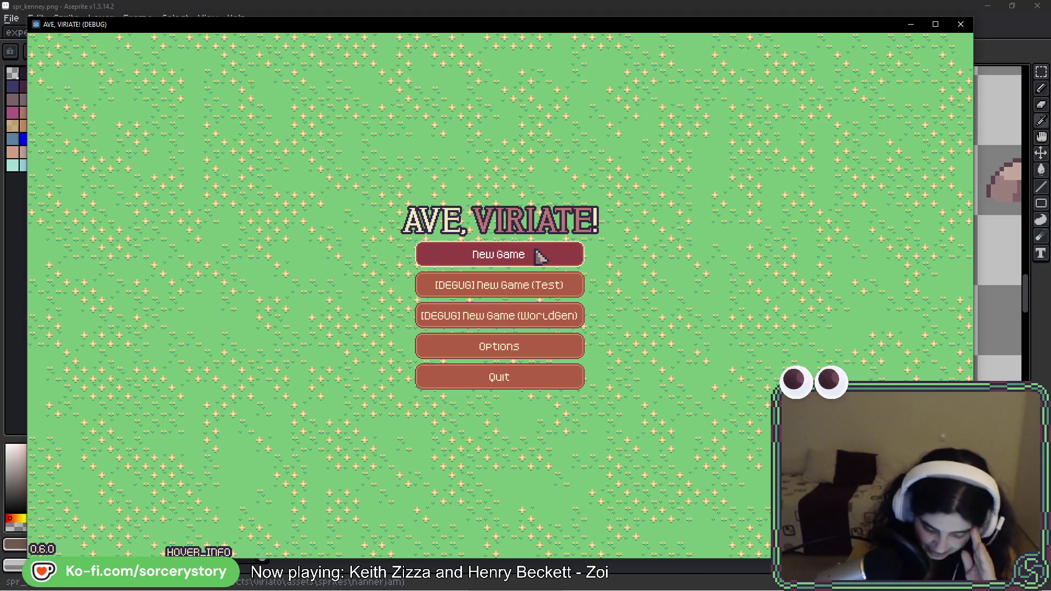
{"action": "left_click", "coordinate": [567, 266]}
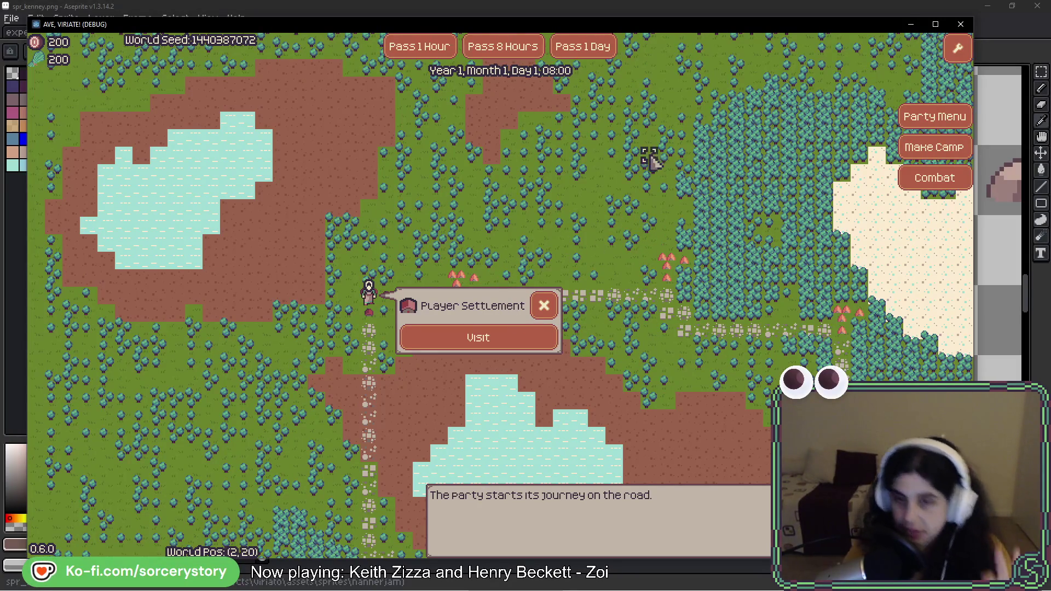
Step: Return to Aseprite and pan to the tree sprites on spr_kenney.png
{"action": "key", "text": "F8"}
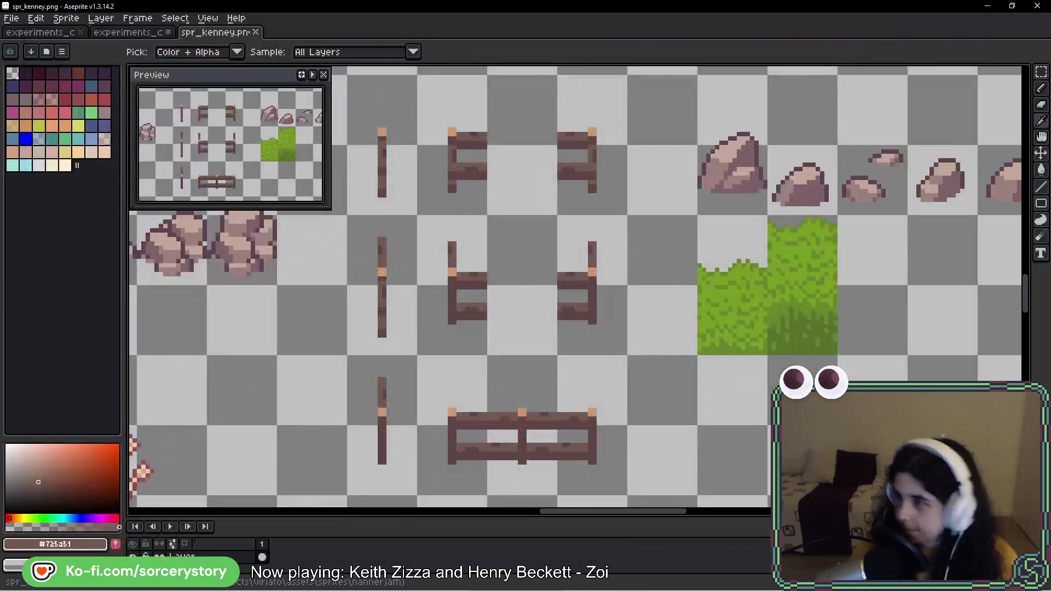
{"action": "key", "text": "m"}
{"action": "scroll", "coordinate": [880, 346], "scroll_direction": "down", "scroll_amount": 4}
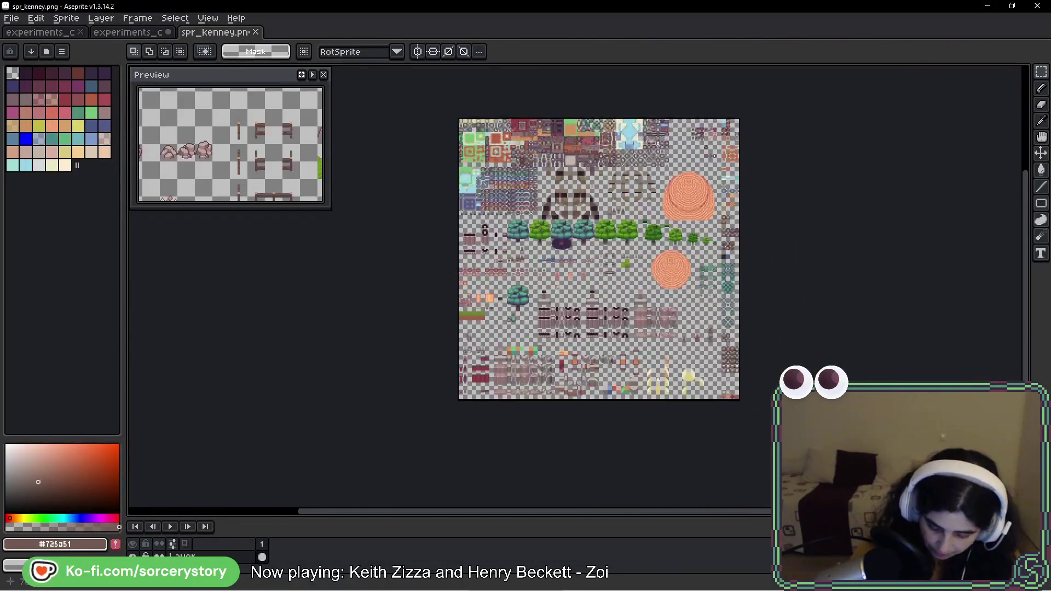
{"action": "scroll", "coordinate": [880, 346], "scroll_direction": "up", "scroll_amount": 5}
{"action": "left_click_drag", "start_coordinate": [880, 346], "coordinate": [537, 255]}
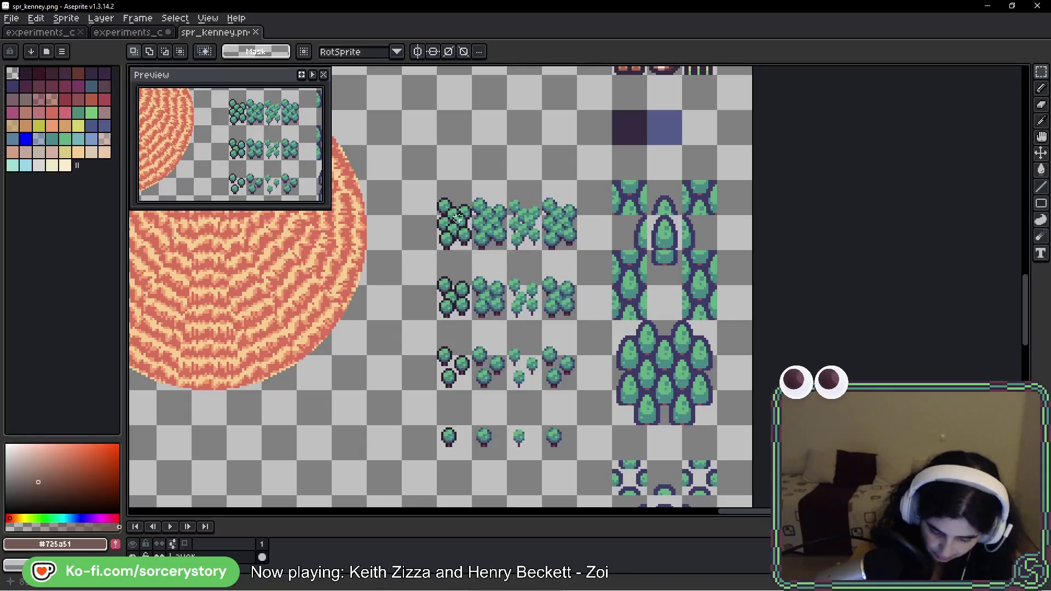
{"action": "scroll", "coordinate": [458, 218], "scroll_direction": "up", "scroll_amount": 2}
{"action": "mouse_move", "coordinate": [481, 286]}
{"action": "left_mouse_down"}
{"action": "mouse_move", "coordinate": [403, 152]}
{"action": "mouse_move", "coordinate": [536, 408]}
{"action": "left_mouse_up"}
{"action": "scroll", "coordinate": [403, 152], "scroll_direction": "down", "scroll_amount": 1}
Step: Magic-wand the green ramp, move it above the small trees, then select the small-tree block
{"action": "key", "text": "w"}
{"action": "scroll", "coordinate": [507, 262], "scroll_direction": "up", "scroll_amount": 5}
{"action": "scroll", "coordinate": [493, 258], "scroll_direction": "left", "scroll_amount": 5}
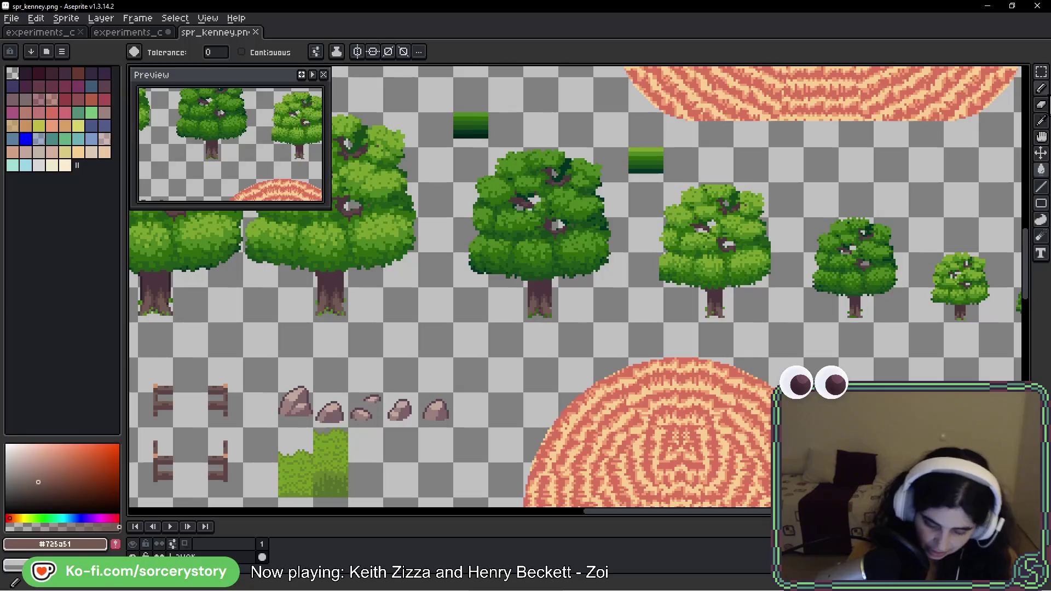
{"action": "left_click", "coordinate": [471, 133]}
{"action": "scroll", "coordinate": [470, 137], "scroll_direction": "up", "scroll_amount": 2}
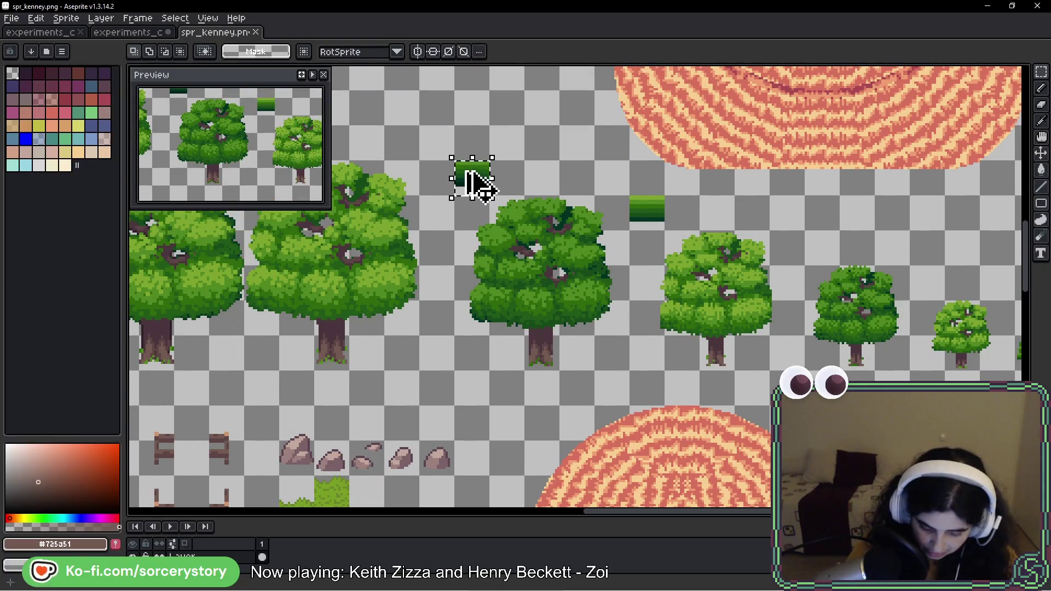
{"action": "mouse_move", "coordinate": [471, 186]}
{"action": "left_mouse_down"}
{"action": "mouse_move", "coordinate": [1013, 493]}
{"action": "mouse_move", "coordinate": [136, 77]}
{"action": "mouse_move", "coordinate": [542, 206]}
{"action": "left_mouse_up"}
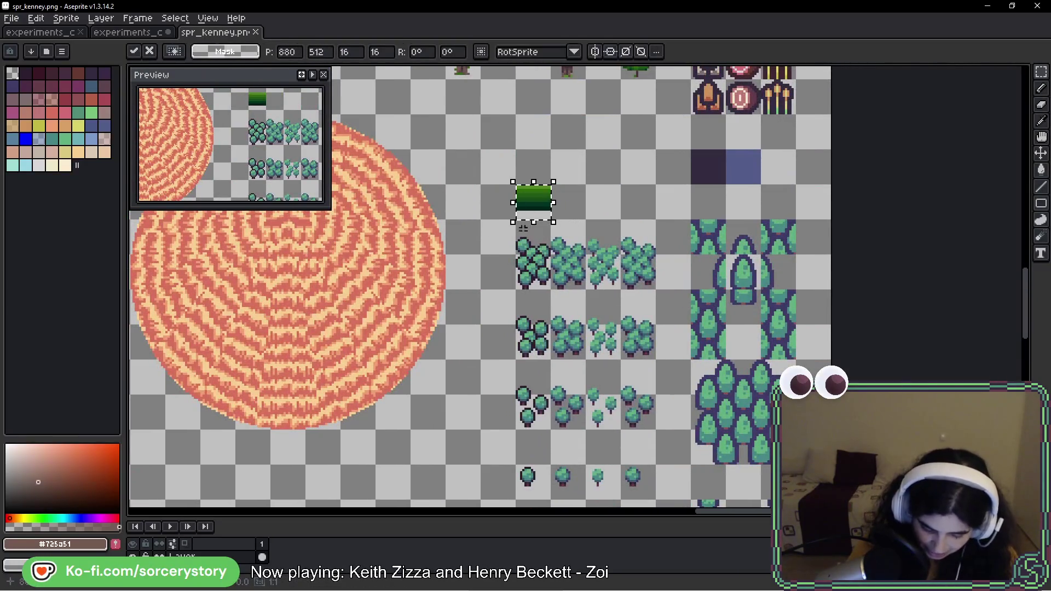
{"action": "key", "text": "Return"}
{"action": "scroll", "coordinate": [533, 236], "scroll_direction": "down", "scroll_amount": 1}
{"action": "left_click", "coordinate": [574, 246]}
Step: Fill the small-tree outlines with the darkest green from the ramp
{"action": "scroll", "coordinate": [574, 246], "scroll_direction": "up", "scroll_amount": 5}
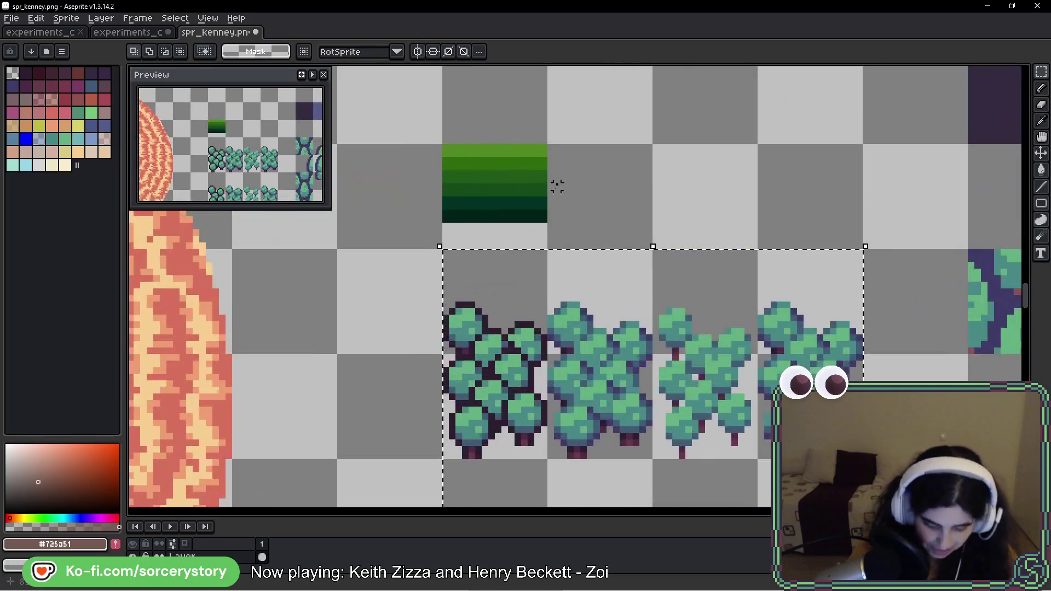
{"action": "key", "text": "i"}
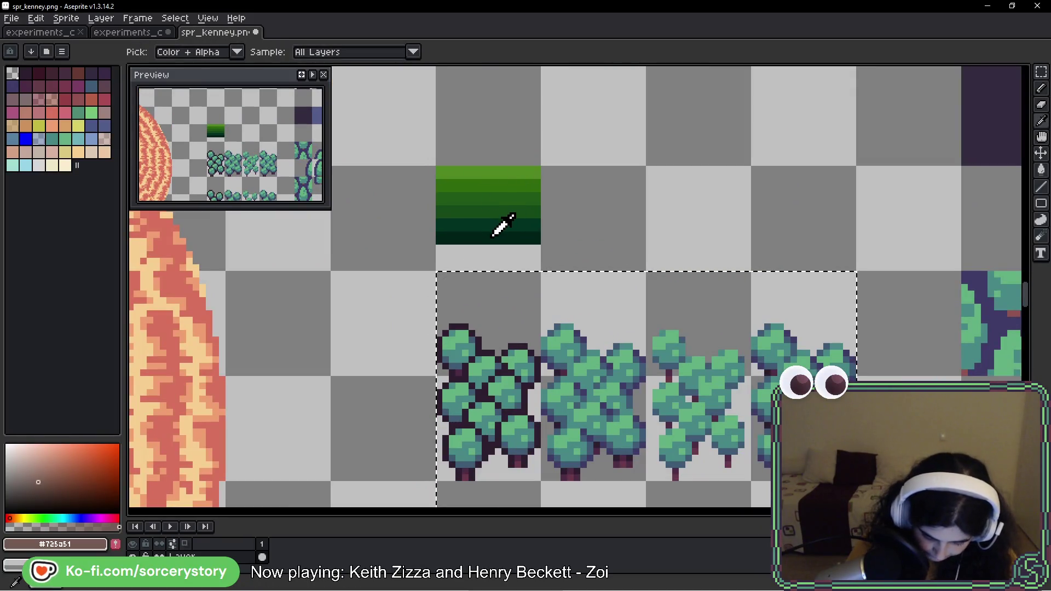
{"action": "left_click", "coordinate": [500, 225]}
{"action": "key", "text": "g"}
{"action": "left_click", "coordinate": [477, 345]}
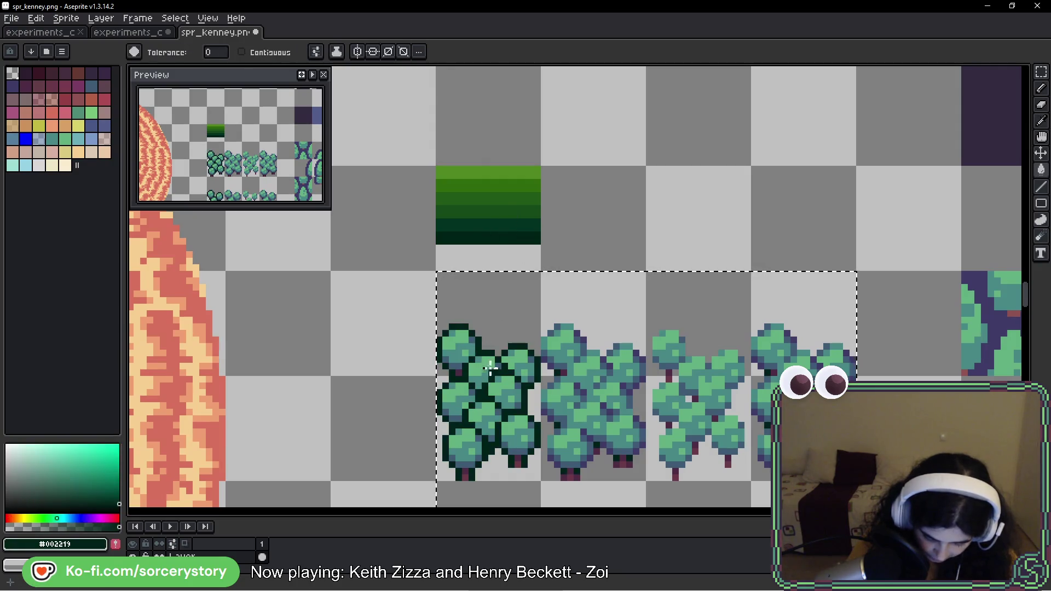
{"action": "key", "text": "i"}
{"action": "left_click", "coordinate": [495, 226]}
{"action": "key", "text": "g"}
Step: Fill the light-teal bush pixels with the light green from the ramp
{"action": "scroll", "coordinate": [464, 370], "scroll_direction": "up", "scroll_amount": 2}
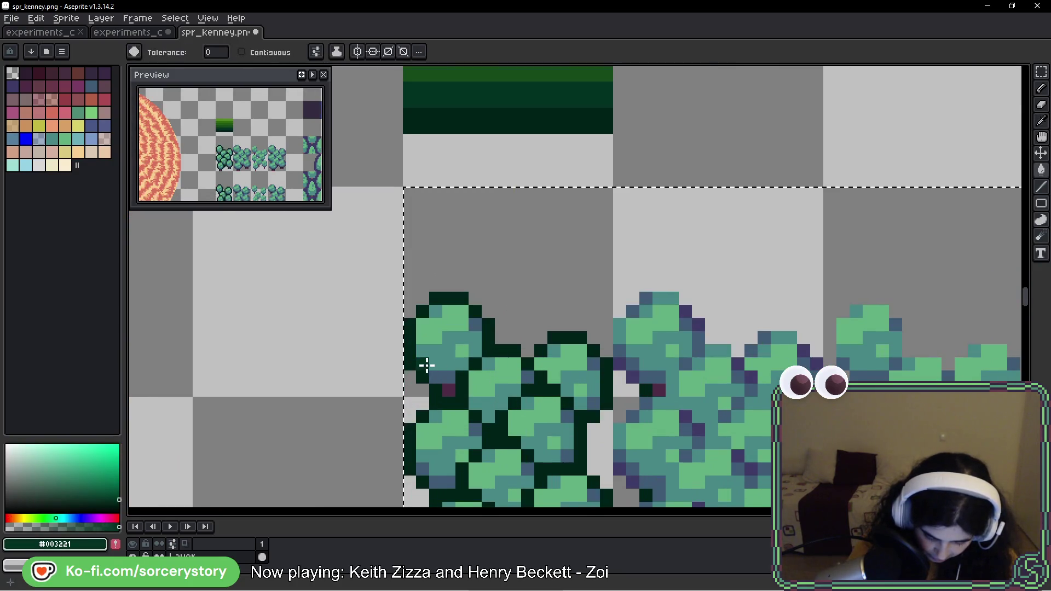
{"action": "left_click_drag", "start_coordinate": [521, 181], "coordinate": [516, 243]}
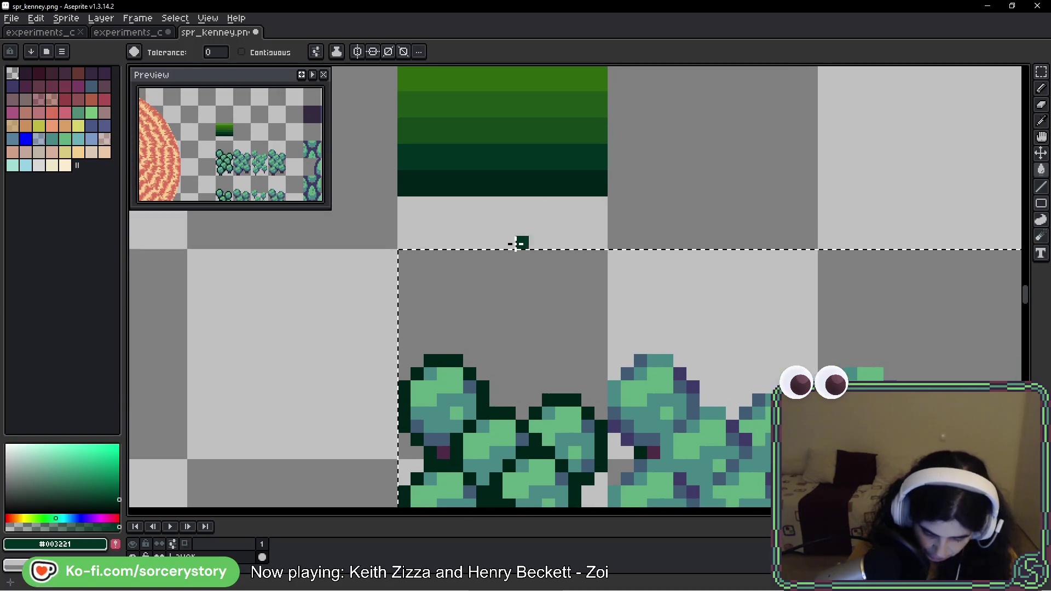
{"action": "left_click_drag", "start_coordinate": [509, 145], "coordinate": [509, 225]}
{"action": "left_click", "coordinate": [509, 94], "text": "alt"}
{"action": "left_click_drag", "start_coordinate": [435, 417], "coordinate": [448, 333]}
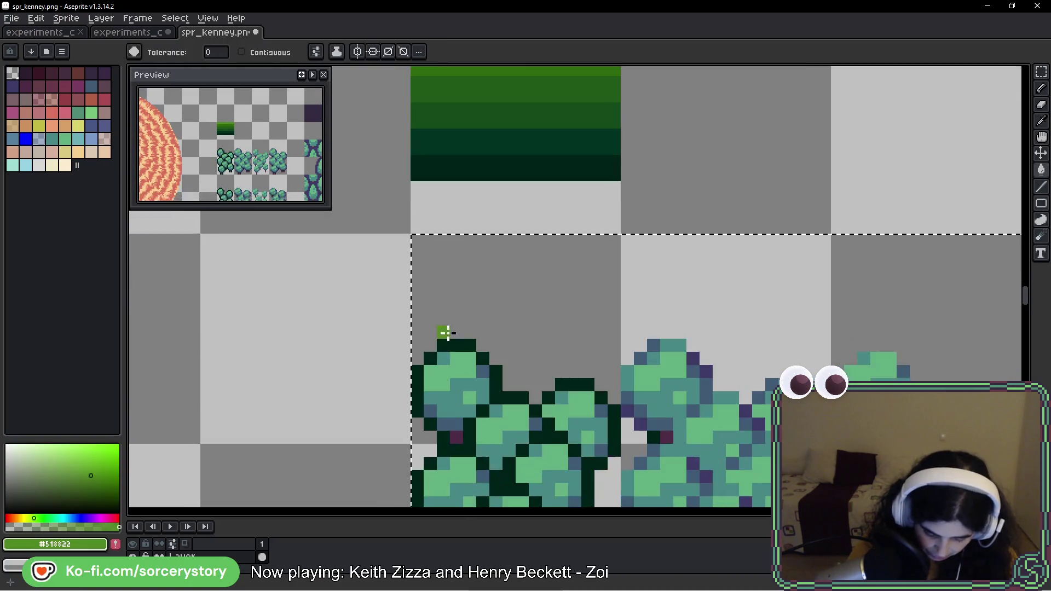
{"action": "left_click", "coordinate": [458, 369]}
Step: Refill the bush's remaining teal pixels with a mid green
{"action": "left_click_drag", "start_coordinate": [542, 160], "coordinate": [531, 247]}
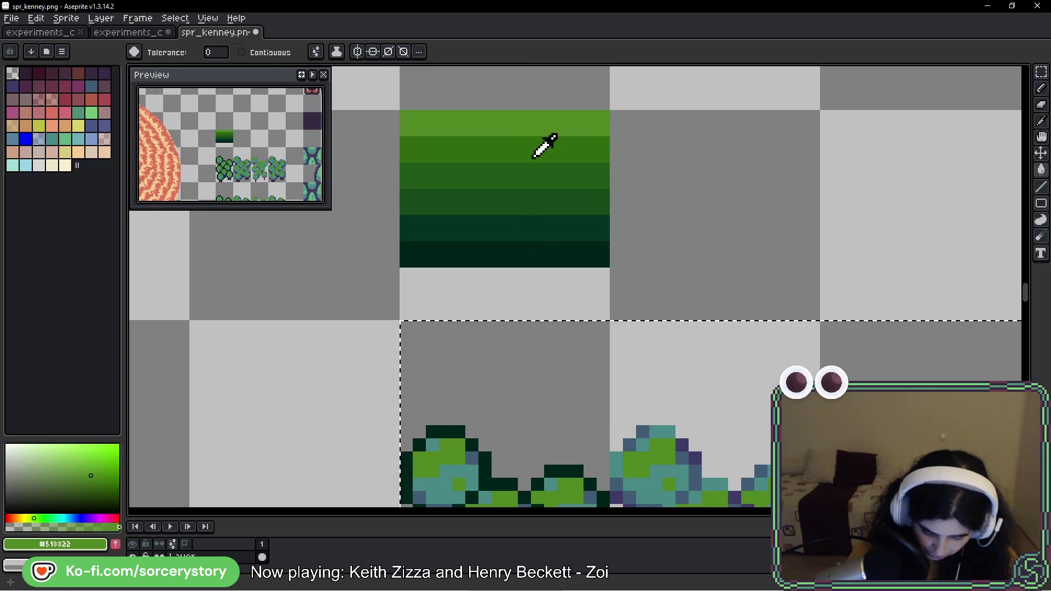
{"action": "left_click", "coordinate": [534, 158], "text": "alt"}
{"action": "left_click", "coordinate": [434, 439]}
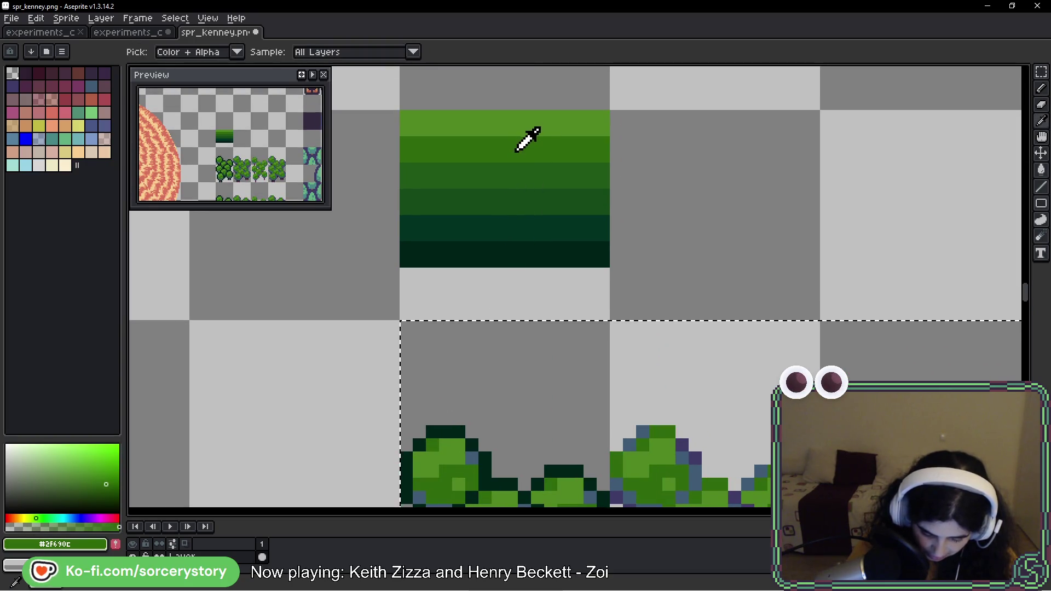
{"action": "left_click", "coordinate": [528, 170], "text": "alt"}
{"action": "left_click_drag", "start_coordinate": [481, 382], "coordinate": [482, 267]}
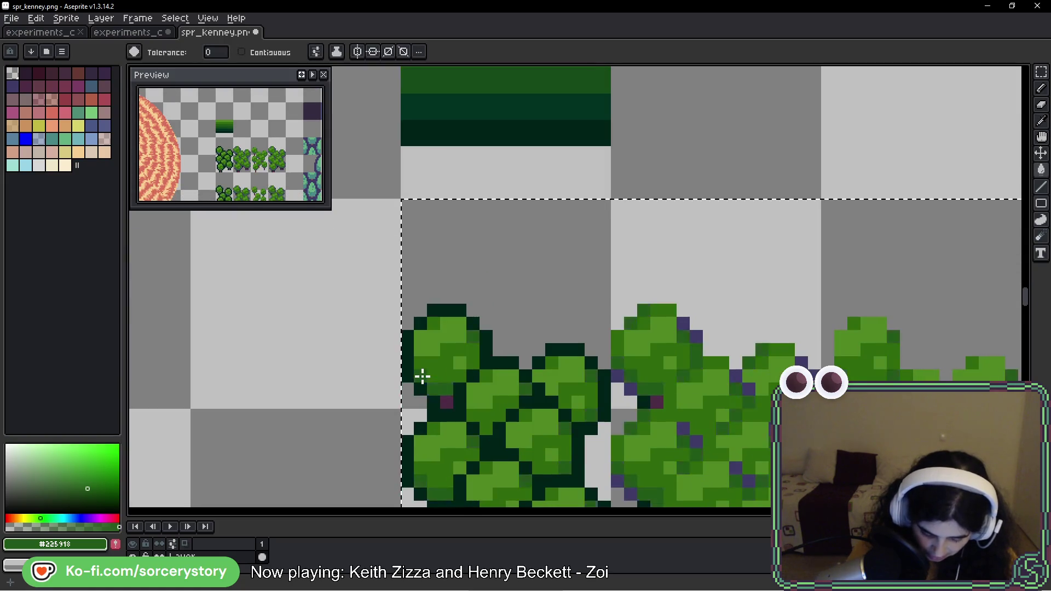
Step: Pick a darker green from the colour stripe for the row of trees
{"action": "scroll", "coordinate": [643, 371], "scroll_direction": "down", "scroll_amount": 4}
{"action": "left_click_drag", "start_coordinate": [652, 412], "coordinate": [563, 282]}
{"action": "scroll", "coordinate": [557, 242], "scroll_direction": "up", "scroll_amount": 2}
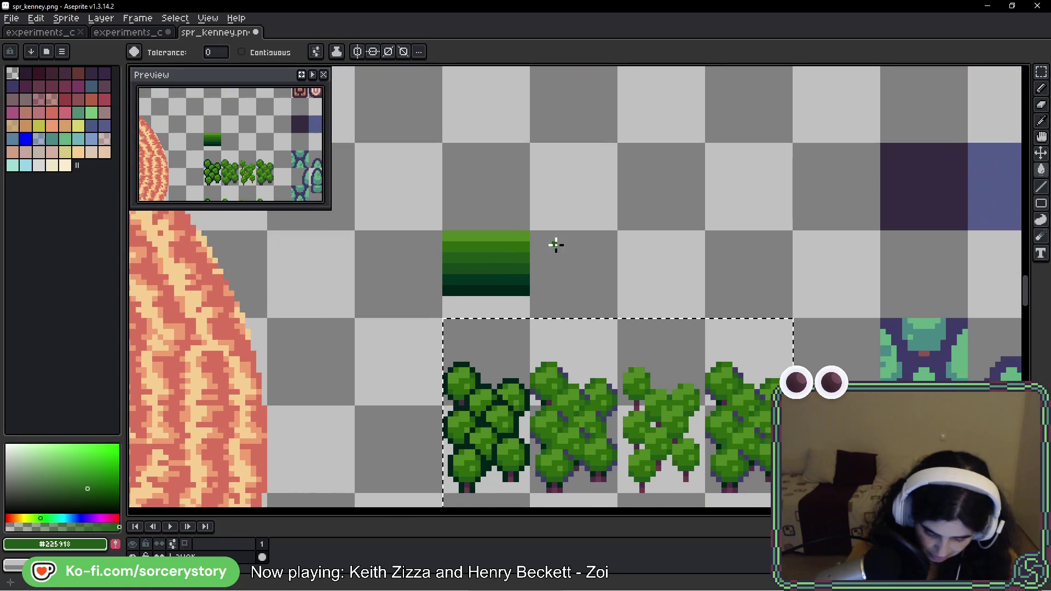
{"action": "scroll", "coordinate": [503, 371], "scroll_direction": "up", "scroll_amount": 4}
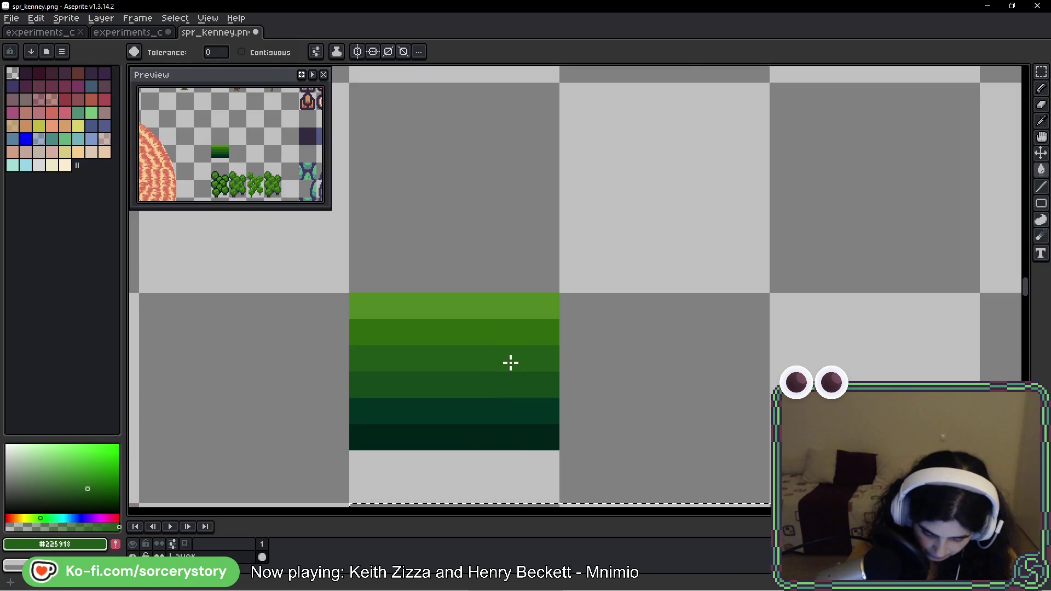
{"action": "left_click", "coordinate": [517, 383], "text": "alt"}
{"action": "scroll", "coordinate": [520, 387], "scroll_direction": "down", "scroll_amount": 3}
{"action": "left_click_drag", "start_coordinate": [520, 387], "coordinate": [502, 206]}
{"action": "scroll", "coordinate": [502, 207], "scroll_direction": "down", "scroll_amount": 1}
{"action": "scroll", "coordinate": [587, 338], "scroll_direction": "up", "scroll_amount": 2}
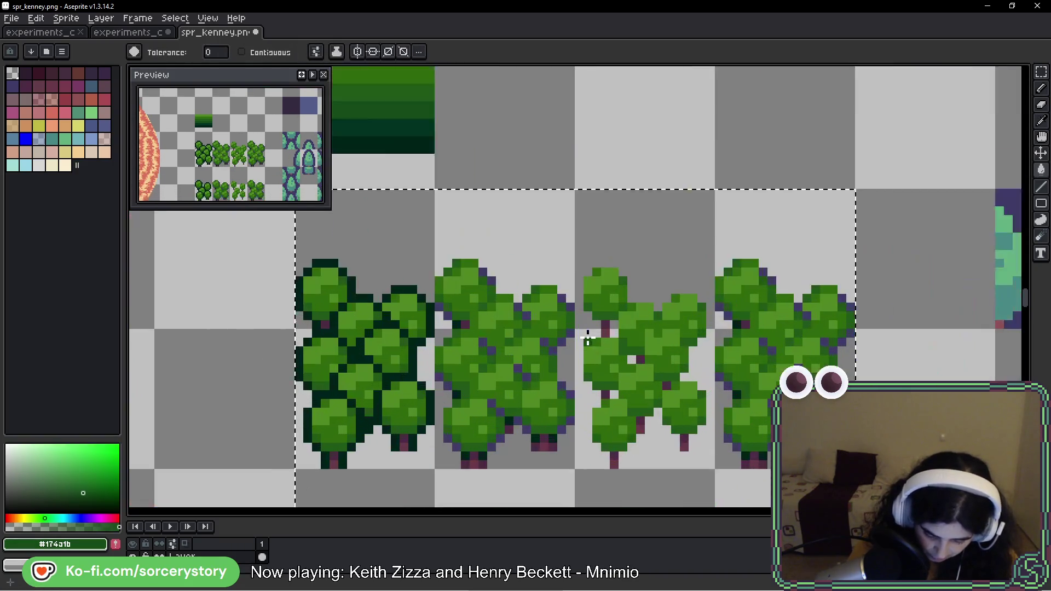
{"action": "scroll", "coordinate": [588, 338], "scroll_direction": "up", "scroll_amount": 3}
{"action": "scroll", "coordinate": [555, 328], "scroll_direction": "down", "scroll_amount": 3}
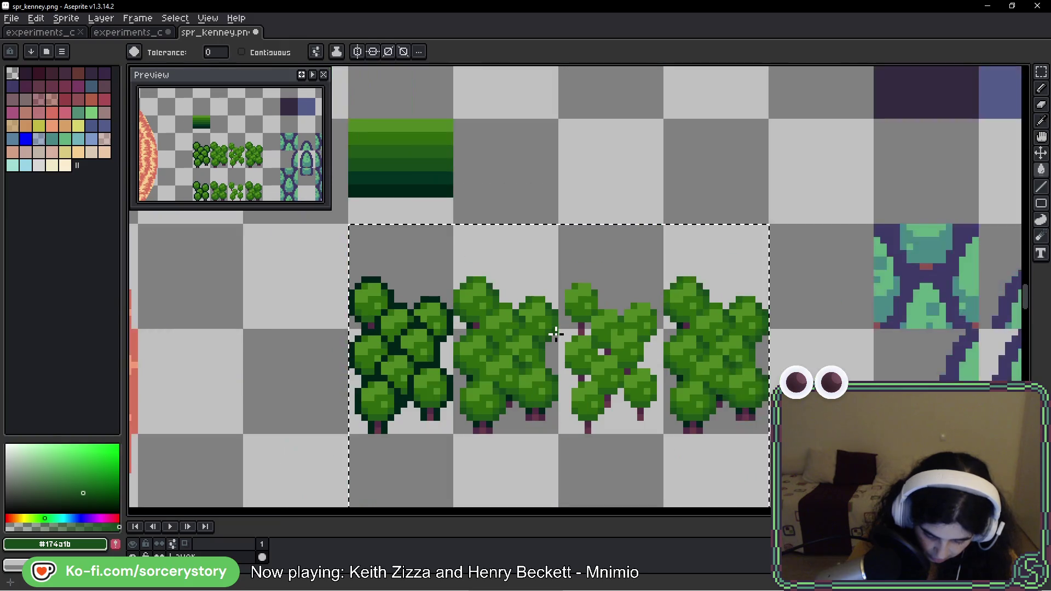
{"action": "scroll", "coordinate": [556, 350], "scroll_direction": "down", "scroll_amount": 3}
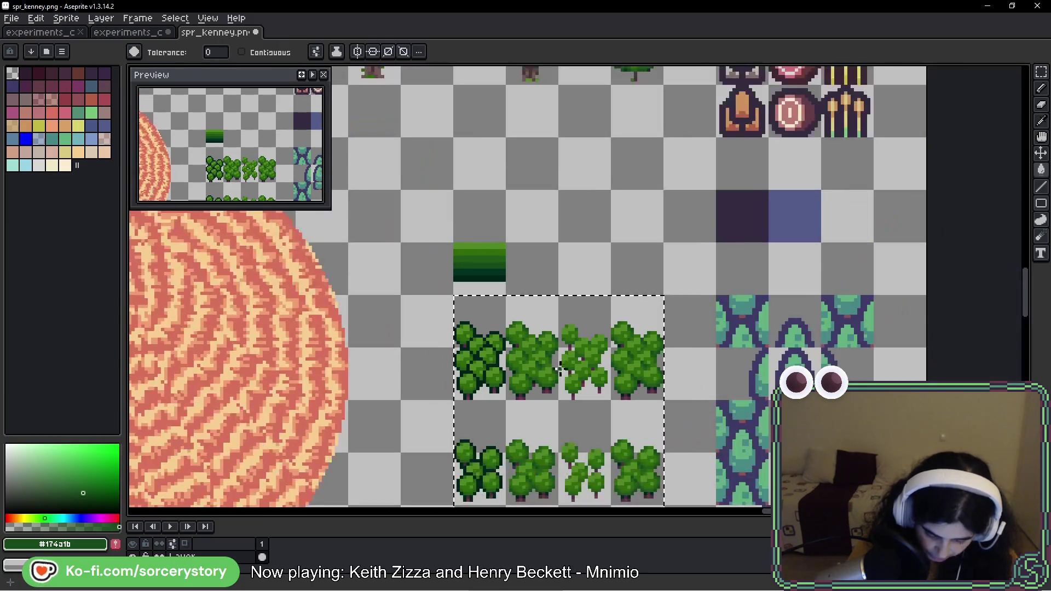
{"action": "scroll", "coordinate": [564, 402], "scroll_direction": "down", "scroll_amount": 2}
Step: Compare the recoloured tree tiles against the game window
{"action": "left_click_drag", "start_coordinate": [575, 419], "coordinate": [564, 317]}
{"action": "key", "text": "alt"}
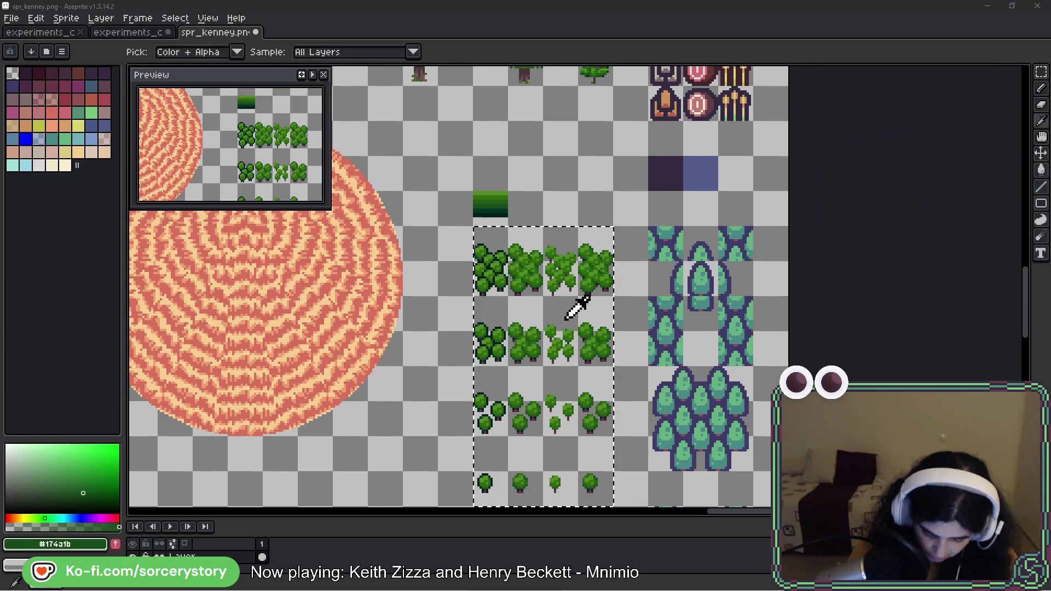
{"action": "key", "text": "alt+Tab"}
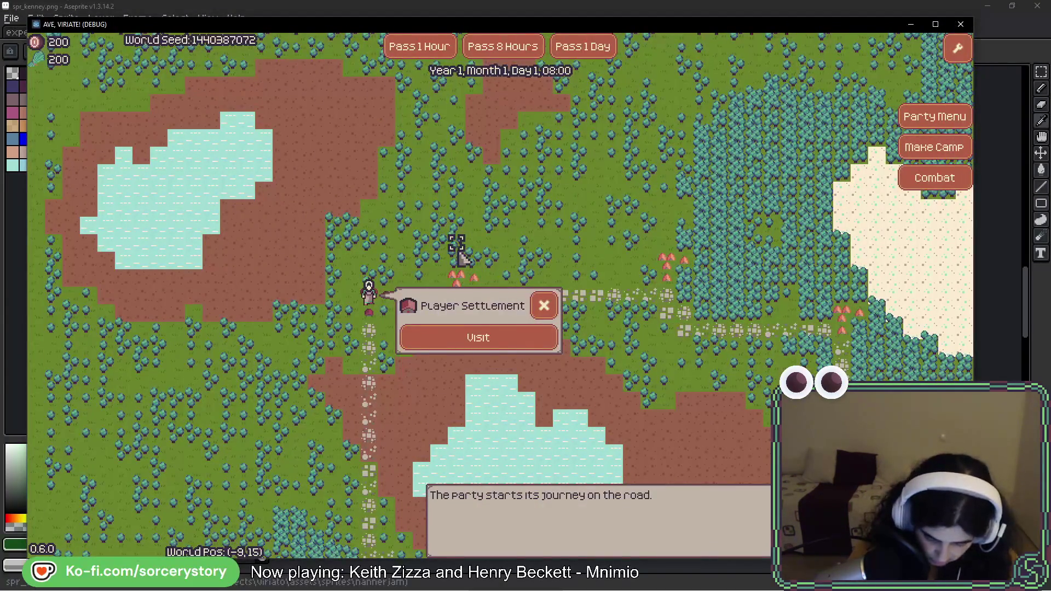
{"action": "key", "text": "alt+Tab"}
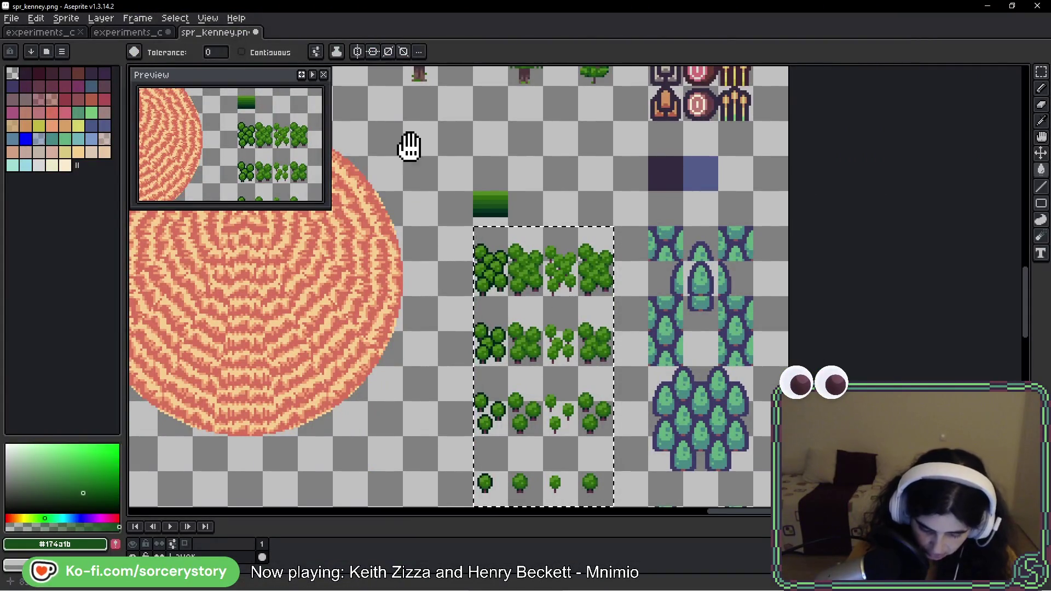
Step: Sample the trunk brown and a darker trunk colour from the large trees
{"action": "left_click_drag", "start_coordinate": [408, 145], "coordinate": [641, 319]}
{"action": "scroll", "coordinate": [446, 316], "scroll_direction": "up", "scroll_amount": 3}
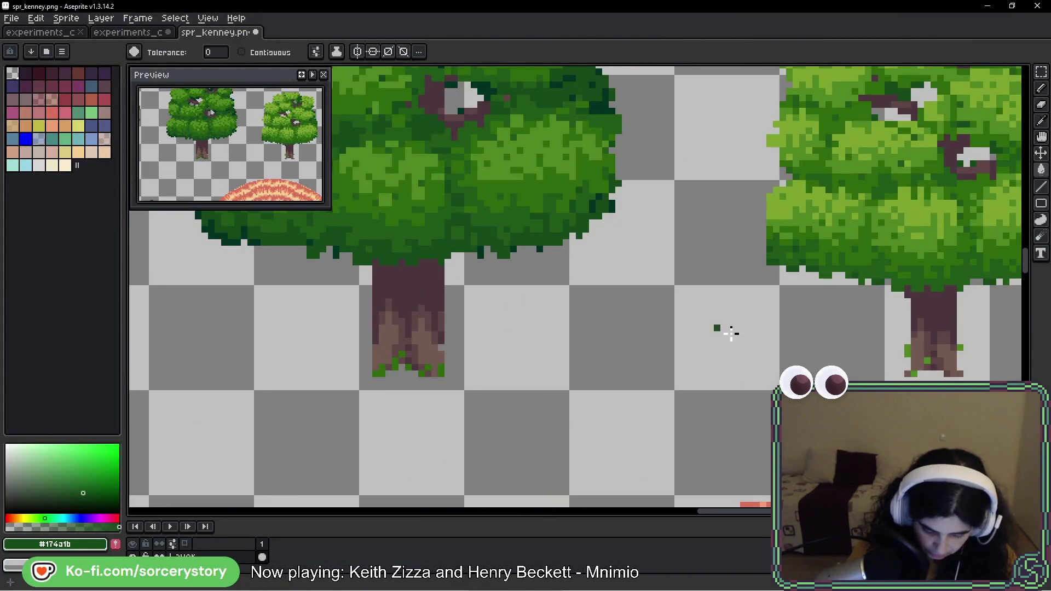
{"action": "left_click", "coordinate": [429, 339], "text": "alt"}
{"action": "scroll", "coordinate": [736, 409], "scroll_direction": "down", "scroll_amount": 2}
{"action": "scroll", "coordinate": [737, 409], "scroll_direction": "down", "scroll_amount": 3}
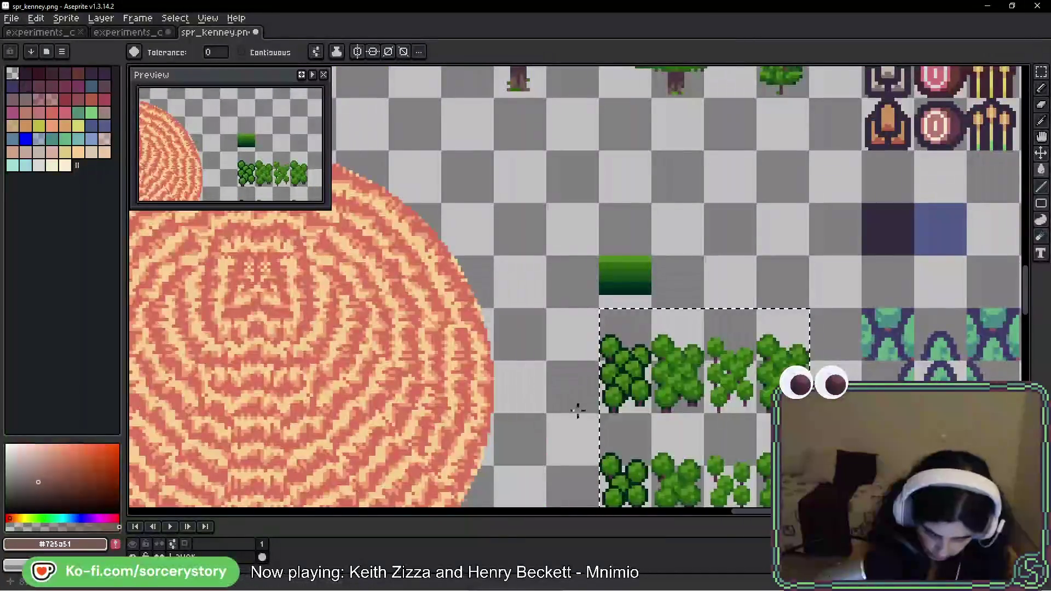
{"action": "scroll", "coordinate": [648, 425], "scroll_direction": "up", "scroll_amount": 4}
{"action": "scroll", "coordinate": [717, 364], "scroll_direction": "down", "scroll_amount": 5}
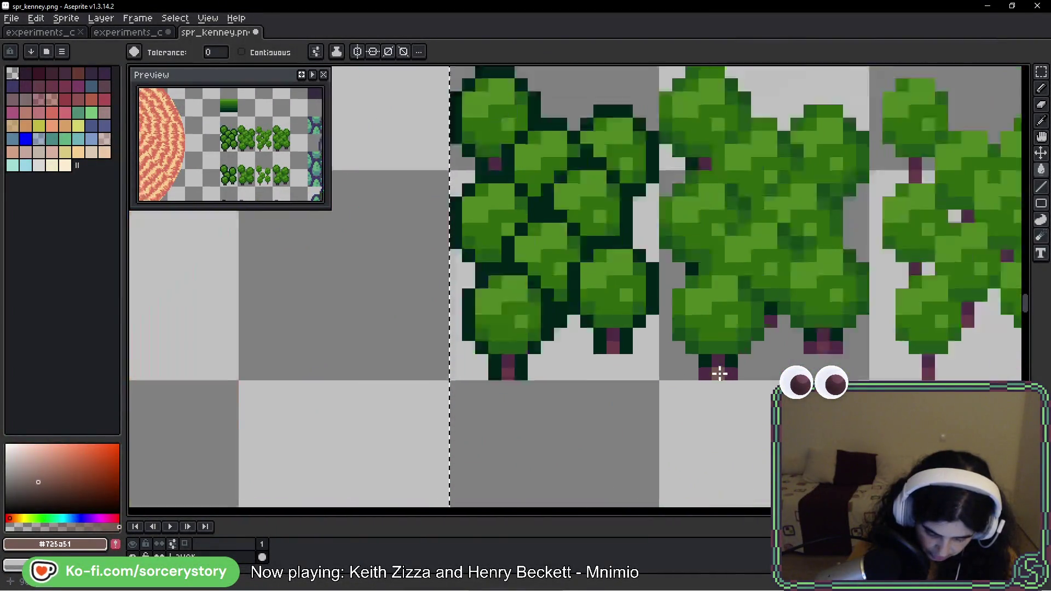
{"action": "mouse_move", "coordinate": [296, 207]}
{"action": "left_mouse_down"}
{"action": "mouse_move", "coordinate": [296, 480]}
{"action": "mouse_move", "coordinate": [282, 229]}
{"action": "left_mouse_up"}
{"action": "scroll", "coordinate": [547, 328], "scroll_direction": "down", "scroll_amount": 2}
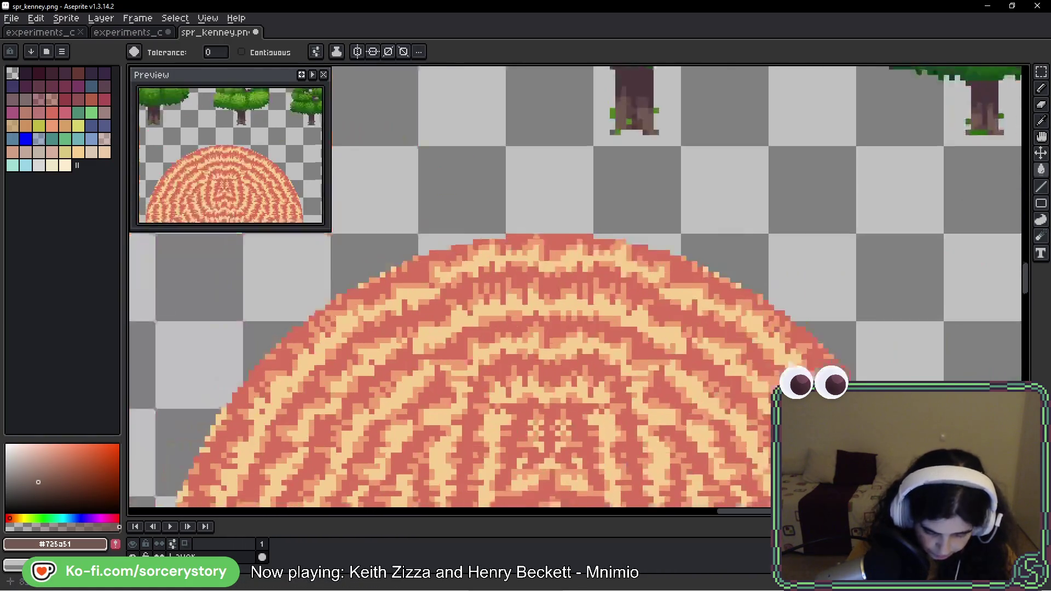
{"action": "scroll", "coordinate": [642, 367], "scroll_direction": "up", "scroll_amount": 2}
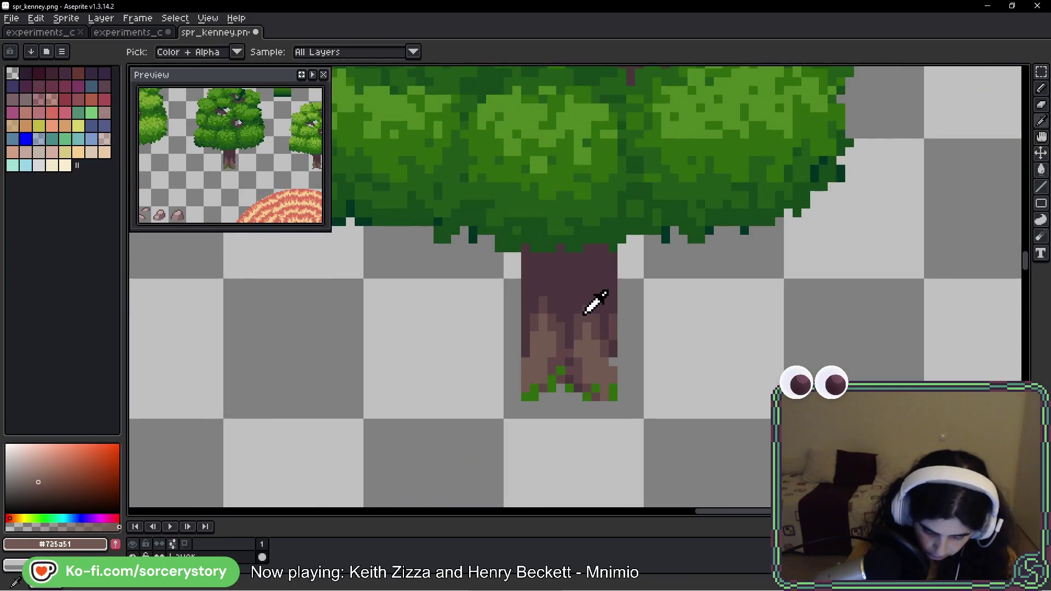
{"action": "left_click", "coordinate": [593, 300], "text": "alt"}
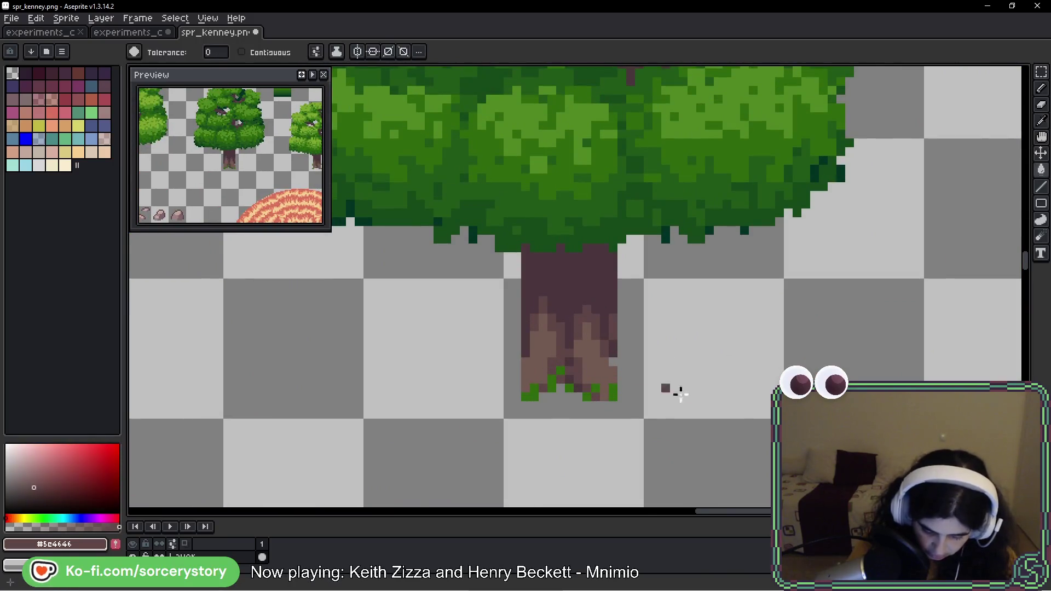
{"action": "scroll", "coordinate": [668, 387], "scroll_direction": "down", "scroll_amount": 2}
Step: Sample an even darker trunk brown from the large trees
{"action": "mouse_move", "coordinate": [715, 383]}
{"action": "left_mouse_down"}
{"action": "mouse_move", "coordinate": [554, 336]}
{"action": "mouse_move", "coordinate": [423, 224]}
{"action": "left_mouse_up"}
{"action": "scroll", "coordinate": [513, 331], "scroll_direction": "up", "scroll_amount": 2}
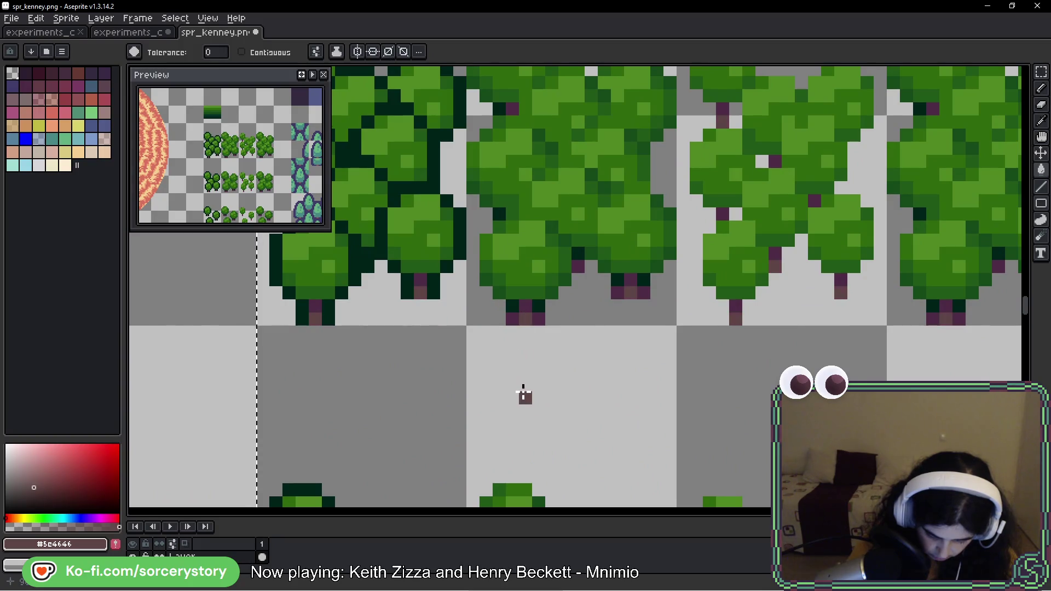
{"action": "scroll", "coordinate": [524, 395], "scroll_direction": "down", "scroll_amount": 2}
{"action": "mouse_move", "coordinate": [481, 376]}
{"action": "left_mouse_down"}
{"action": "mouse_move", "coordinate": [389, 281]}
{"action": "mouse_move", "coordinate": [544, 282]}
{"action": "left_mouse_up"}
{"action": "scroll", "coordinate": [605, 280], "scroll_direction": "up", "scroll_amount": 2}
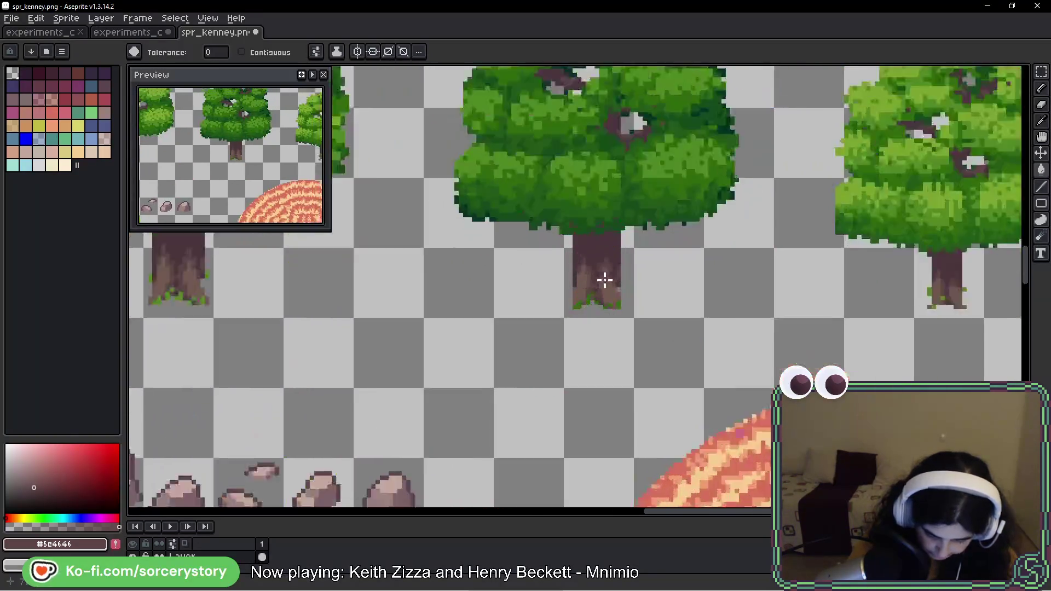
{"action": "scroll", "coordinate": [605, 280], "scroll_direction": "up", "scroll_amount": 1}
{"action": "left_click", "coordinate": [615, 225], "text": "alt"}
Step: Fill a small tree's trunk with the dark brown
{"action": "scroll", "coordinate": [615, 225], "scroll_direction": "down", "scroll_amount": 2}
{"action": "scroll", "coordinate": [708, 377], "scroll_direction": "up", "scroll_amount": 2}
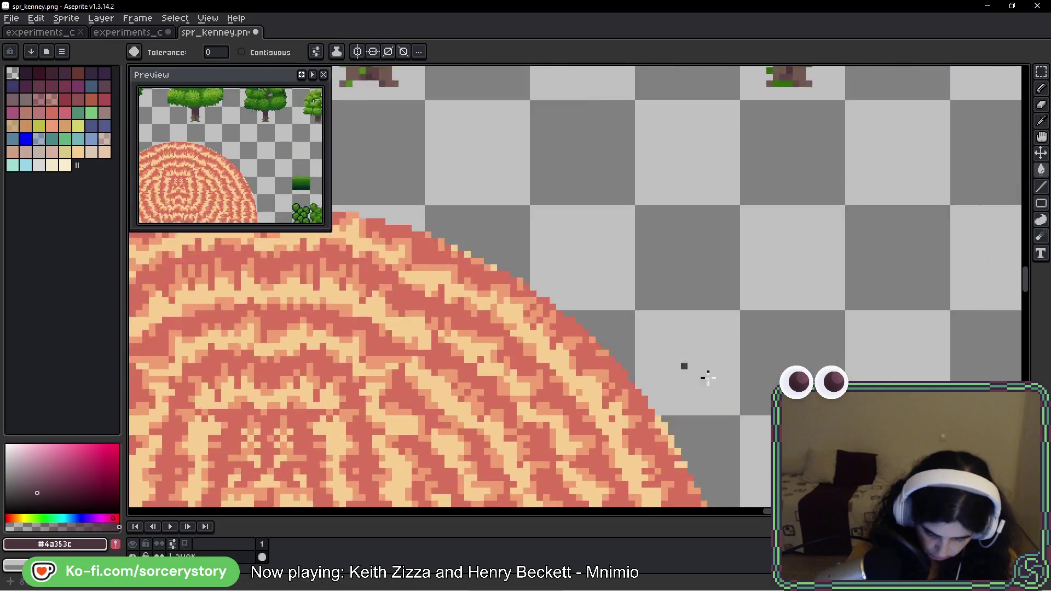
{"action": "scroll", "coordinate": [708, 378], "scroll_direction": "down", "scroll_amount": 1}
{"action": "left_click_drag", "start_coordinate": [708, 378], "coordinate": [336, 251]}
{"action": "scroll", "coordinate": [515, 436], "scroll_direction": "up", "scroll_amount": 2}
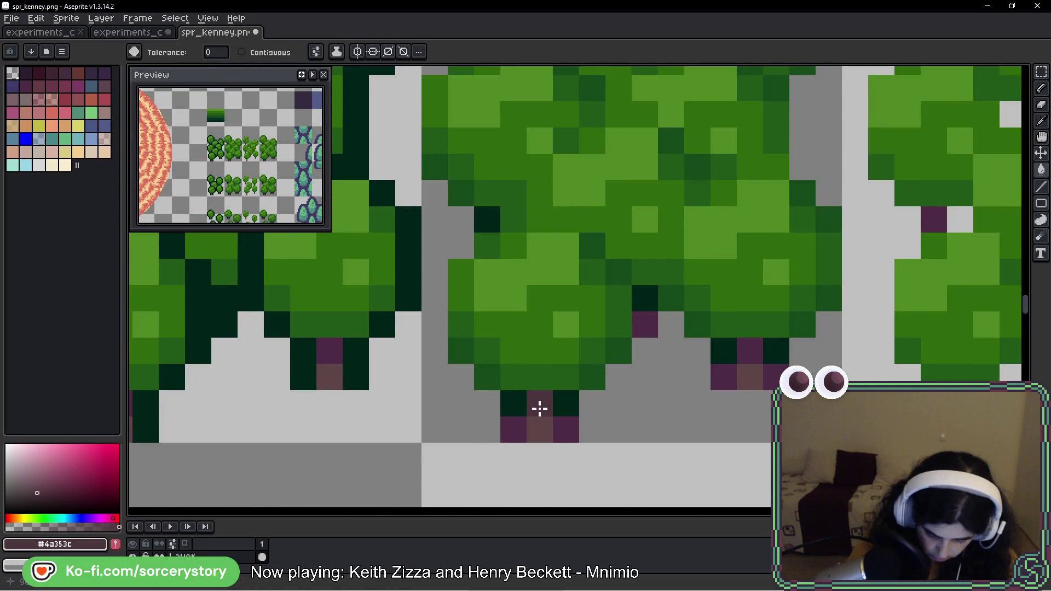
{"action": "left_click", "coordinate": [539, 429]}
{"action": "scroll", "coordinate": [516, 457], "scroll_direction": "down", "scroll_amount": 4}
{"action": "scroll", "coordinate": [593, 305], "scroll_direction": "up", "scroll_amount": 4}
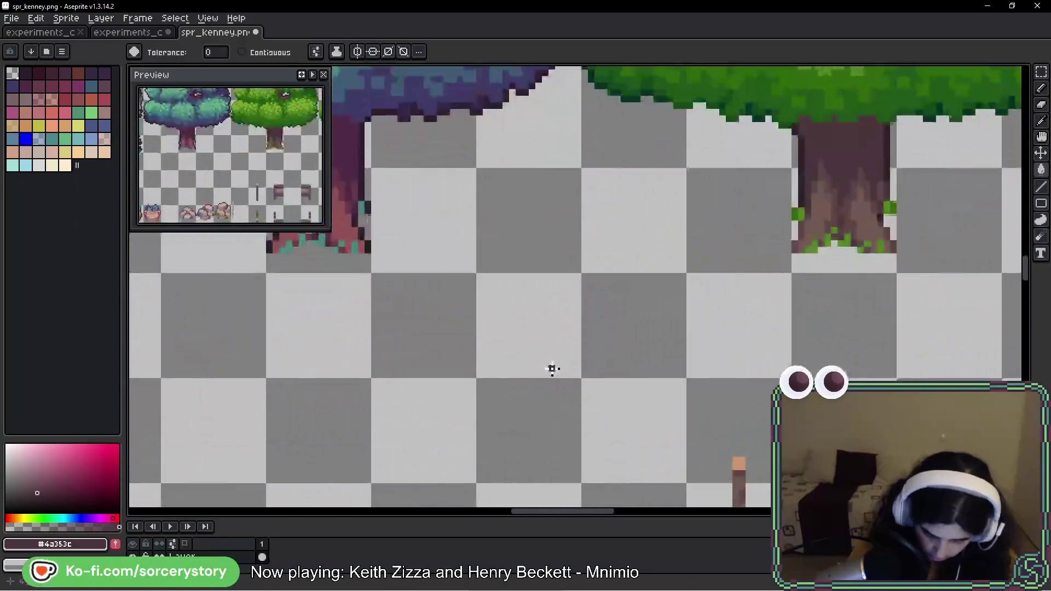
Step: Sample the darkest trunk brown from the big tree's trunk
{"action": "mouse_move", "coordinate": [740, 268]}
{"action": "left_mouse_down"}
{"action": "mouse_move", "coordinate": [602, 310]}
{"action": "mouse_move", "coordinate": [481, 270]}
{"action": "left_mouse_up"}
{"action": "scroll", "coordinate": [645, 264], "scroll_direction": "up", "scroll_amount": 1}
{"action": "scroll", "coordinate": [570, 237], "scroll_direction": "up", "scroll_amount": 1}
{"action": "left_click", "coordinate": [570, 237], "text": "alt"}
{"action": "scroll", "coordinate": [631, 338], "scroll_direction": "down", "scroll_amount": 1}
{"action": "scroll", "coordinate": [632, 338], "scroll_direction": "down", "scroll_amount": 3}
{"action": "scroll", "coordinate": [480, 269], "scroll_direction": "up", "scroll_amount": 3}
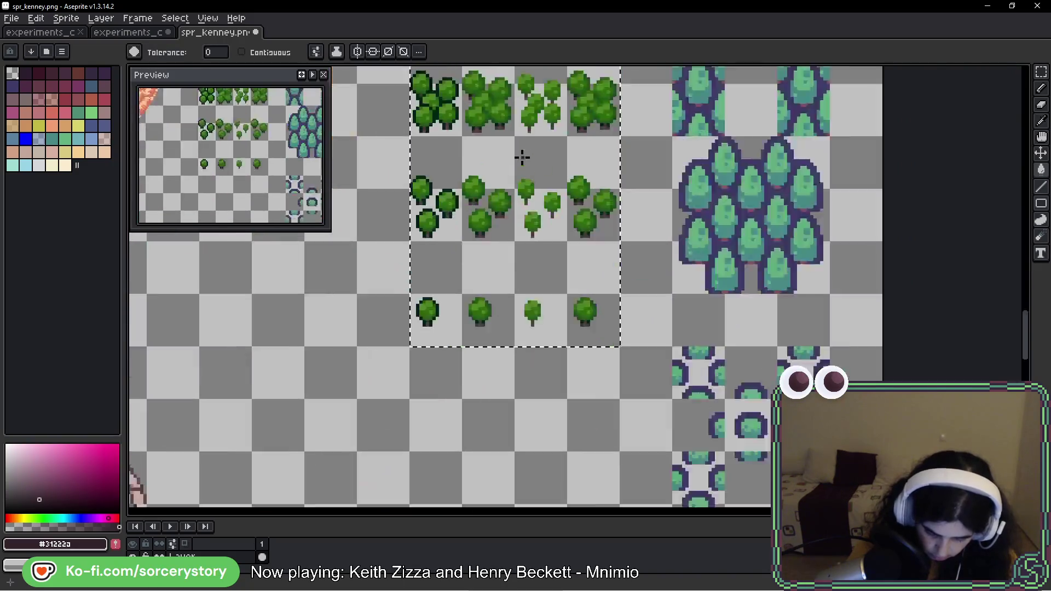
{"action": "scroll", "coordinate": [522, 158], "scroll_direction": "up", "scroll_amount": 4}
Step: Review the small-tree rows and clear the selection around the tree tiles
{"action": "mouse_move", "coordinate": [337, 298]}
{"action": "left_mouse_down"}
{"action": "mouse_move", "coordinate": [646, 305]}
{"action": "mouse_move", "coordinate": [732, 343]}
{"action": "mouse_move", "coordinate": [629, 378]}
{"action": "mouse_move", "coordinate": [629, 242]}
{"action": "mouse_move", "coordinate": [548, 397]}
{"action": "left_mouse_up"}
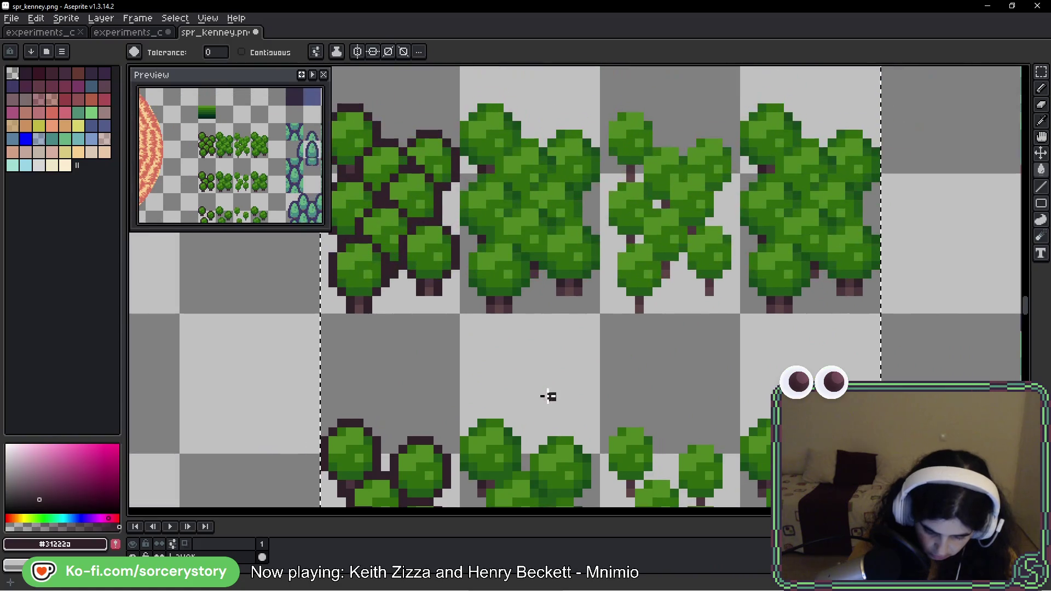
{"action": "mouse_move", "coordinate": [466, 229]}
{"action": "left_mouse_down"}
{"action": "mouse_move", "coordinate": [559, 248]}
{"action": "mouse_move", "coordinate": [622, 347]}
{"action": "mouse_move", "coordinate": [599, 429]}
{"action": "left_mouse_up"}
{"action": "key", "text": "i"}
{"action": "key", "text": "g"}
{"action": "scroll", "coordinate": [558, 169], "scroll_direction": "down", "scroll_amount": 5}
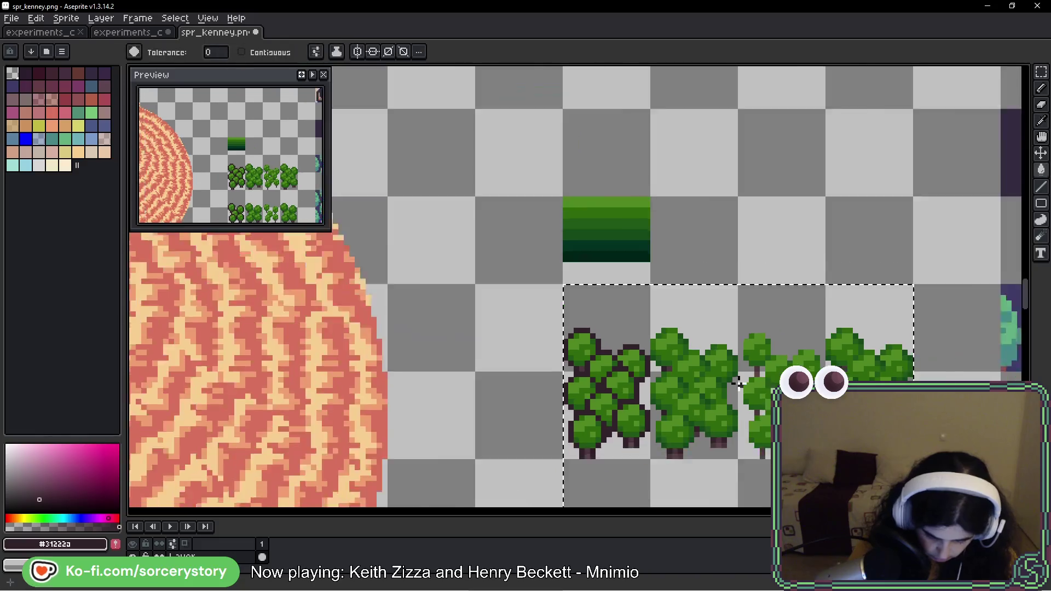
{"action": "scroll", "coordinate": [531, 166], "scroll_direction": "up", "scroll_amount": 2}
{"action": "scroll", "coordinate": [542, 288], "scroll_direction": "down", "scroll_amount": 1}
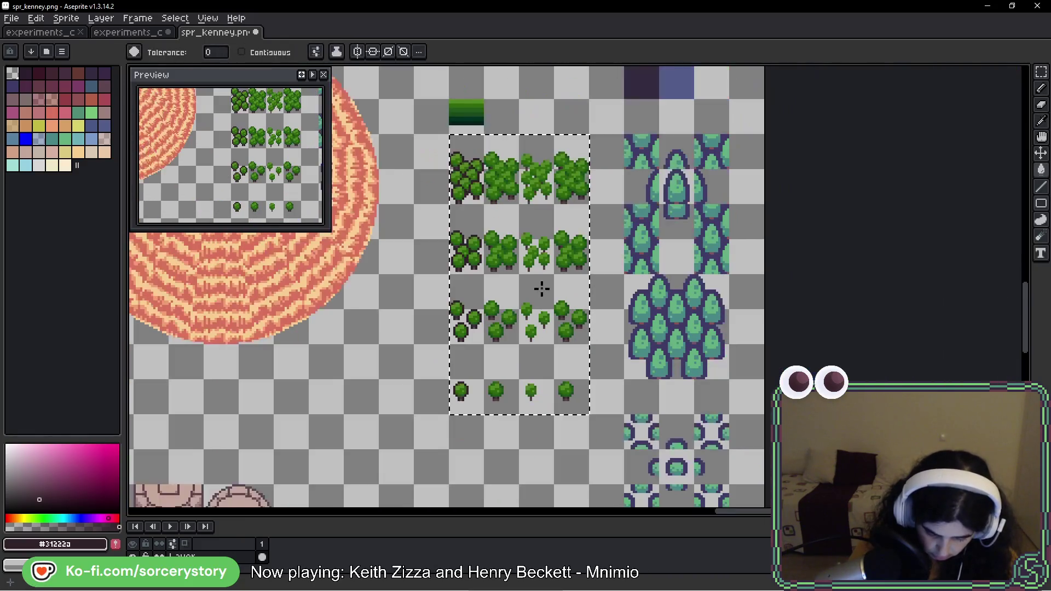
{"action": "key", "text": "v"}
{"action": "key", "text": "ctrl+d"}
{"action": "key", "text": "g"}
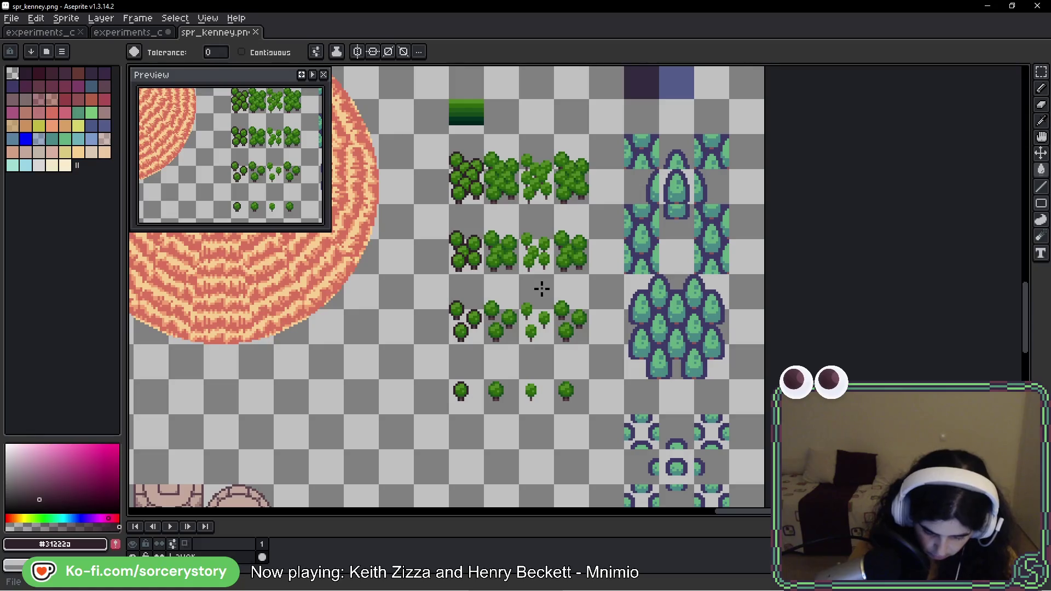
{"action": "key", "text": "i"}
{"action": "key", "text": "g"}
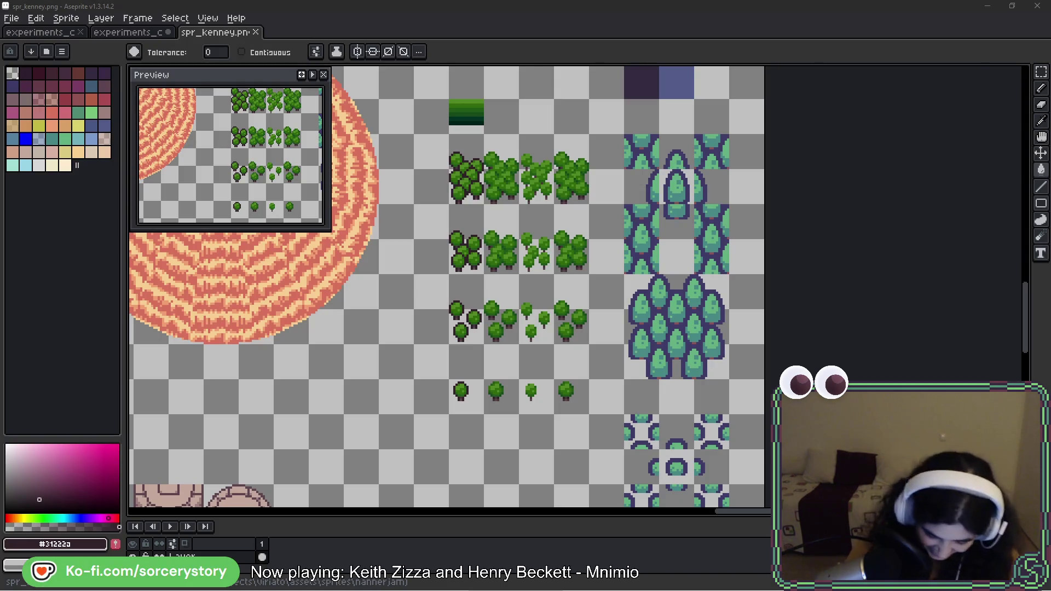
{"action": "scroll", "coordinate": [569, 219], "scroll_direction": "left", "scroll_amount": 2}
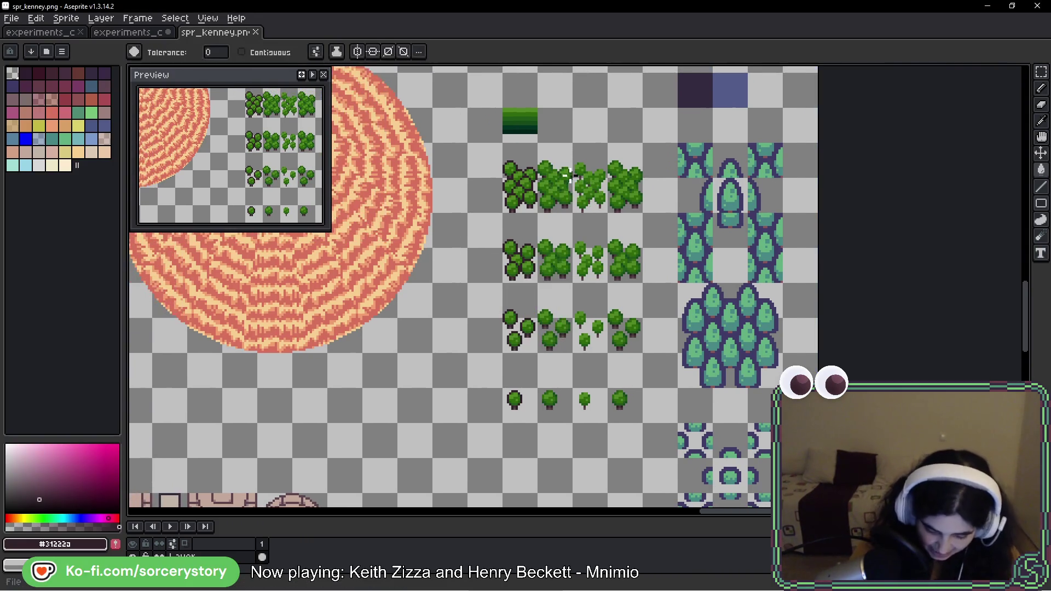
{"action": "left_click", "coordinate": [125, 33]}
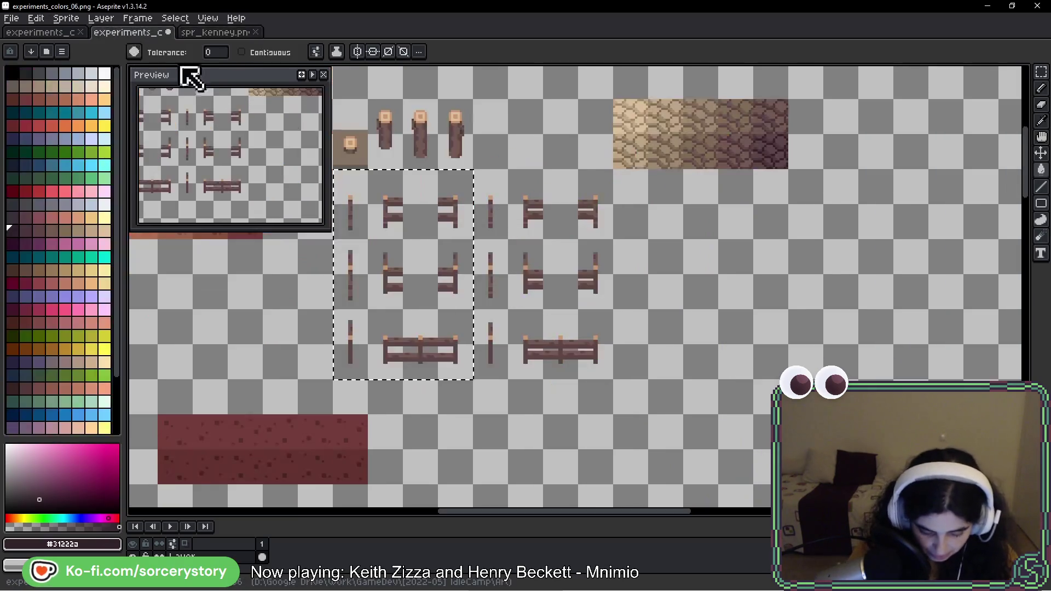
{"action": "key", "text": "w"}
{"action": "left_click", "coordinate": [58, 33]}
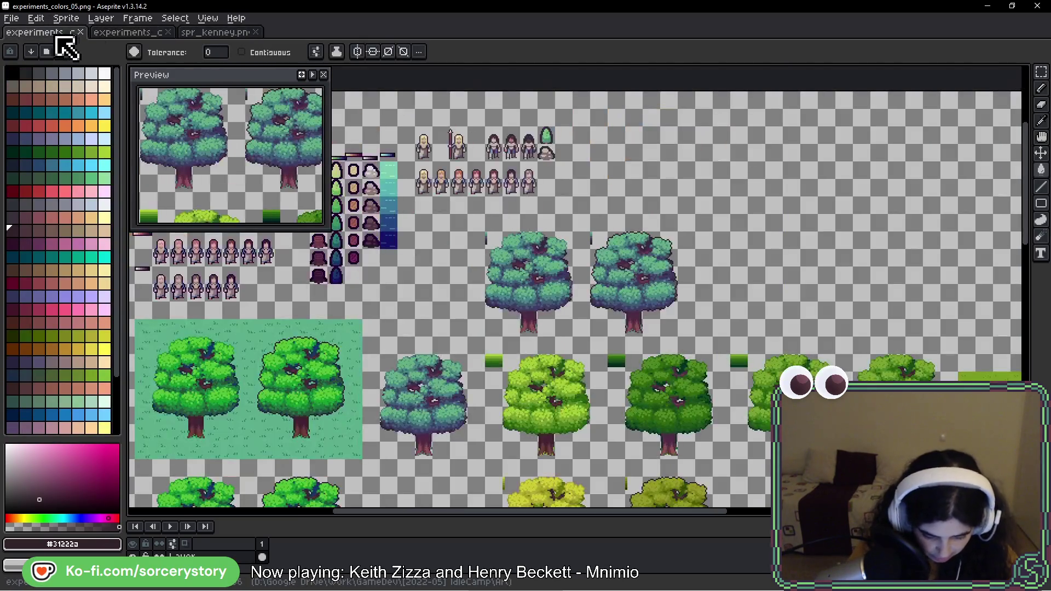
{"action": "left_click", "coordinate": [147, 33]}
{"action": "left_click", "coordinate": [214, 32]}
{"action": "scroll", "coordinate": [600, 217], "scroll_direction": "down", "scroll_amount": 3}
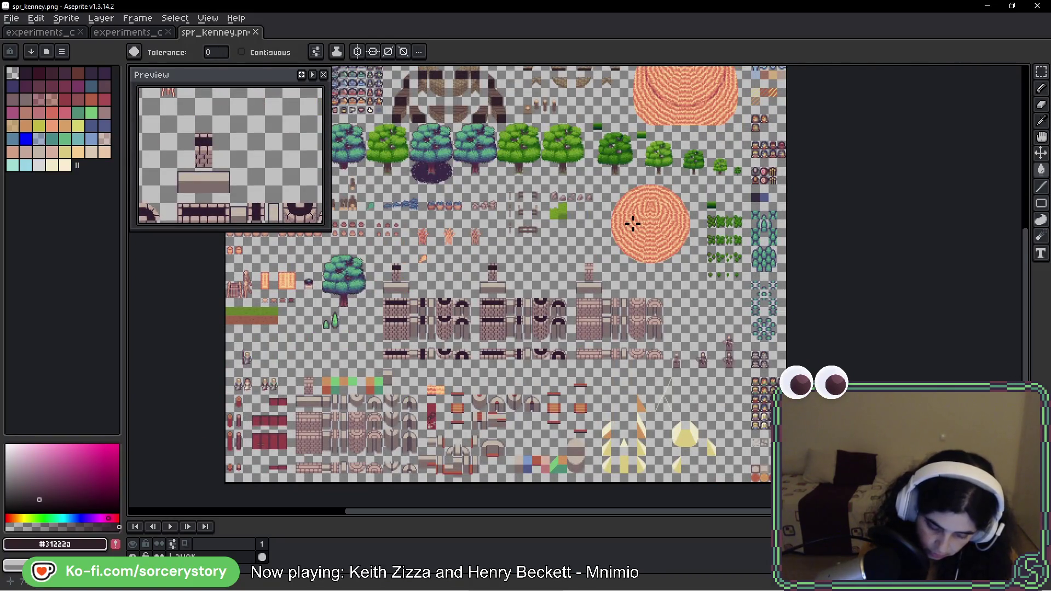
{"action": "key", "text": "i"}
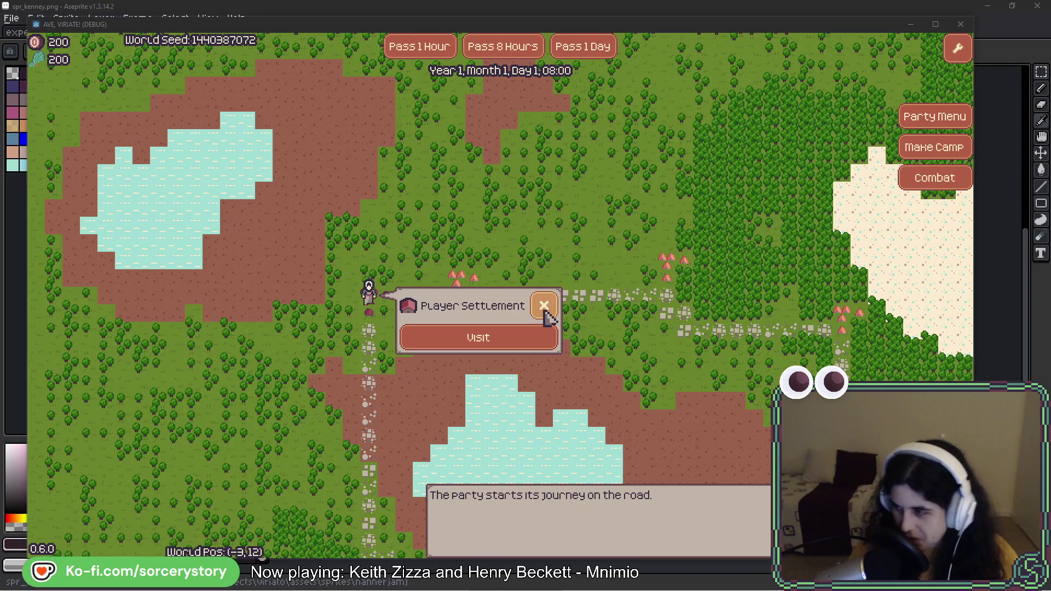
Step: Enter the player settlement, pan around the base, and open the Forester's info panel
{"action": "left_click", "coordinate": [490, 340]}
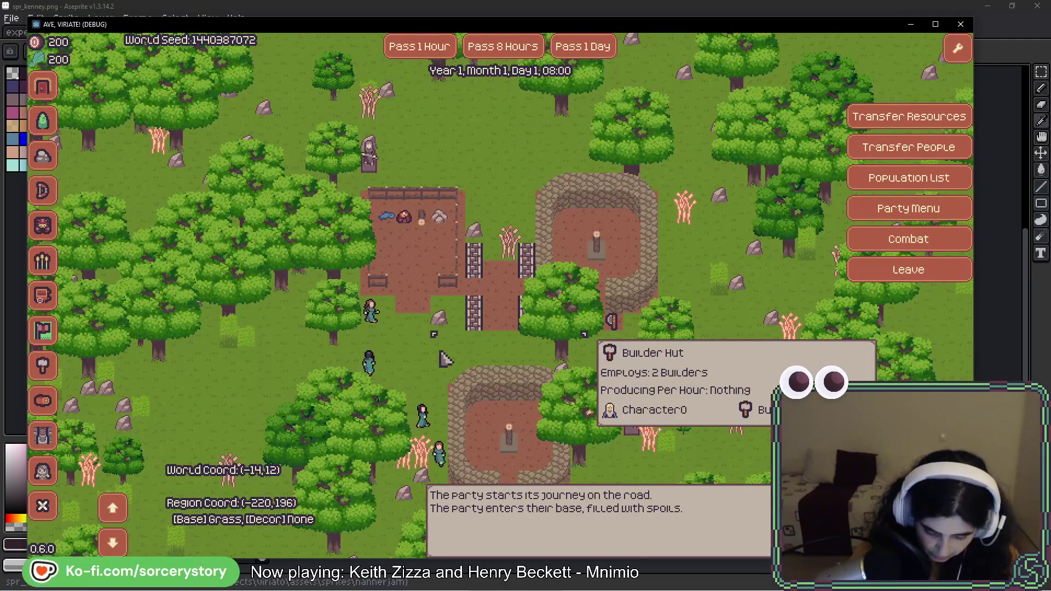
{"action": "key", "text": "d"}
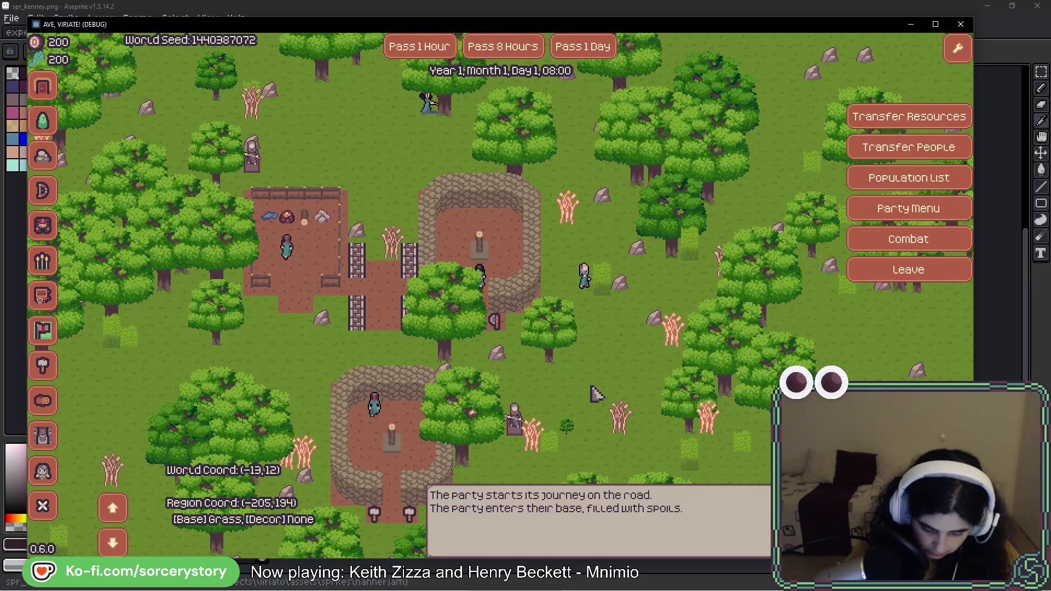
{"action": "key", "text": "w"}
{"action": "key", "text": "d"}
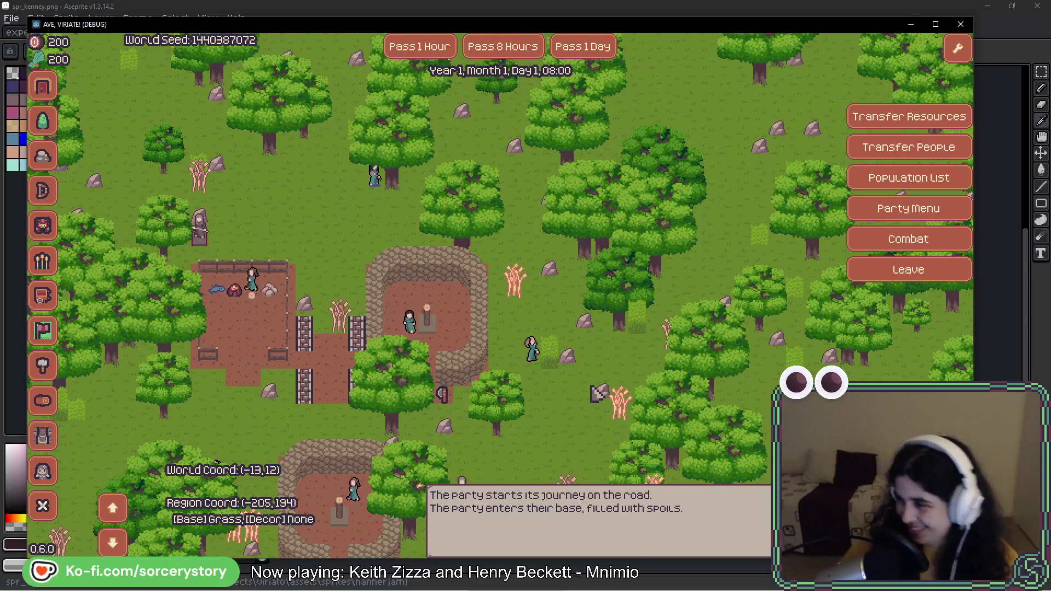
{"action": "left_click", "coordinate": [485, 387]}
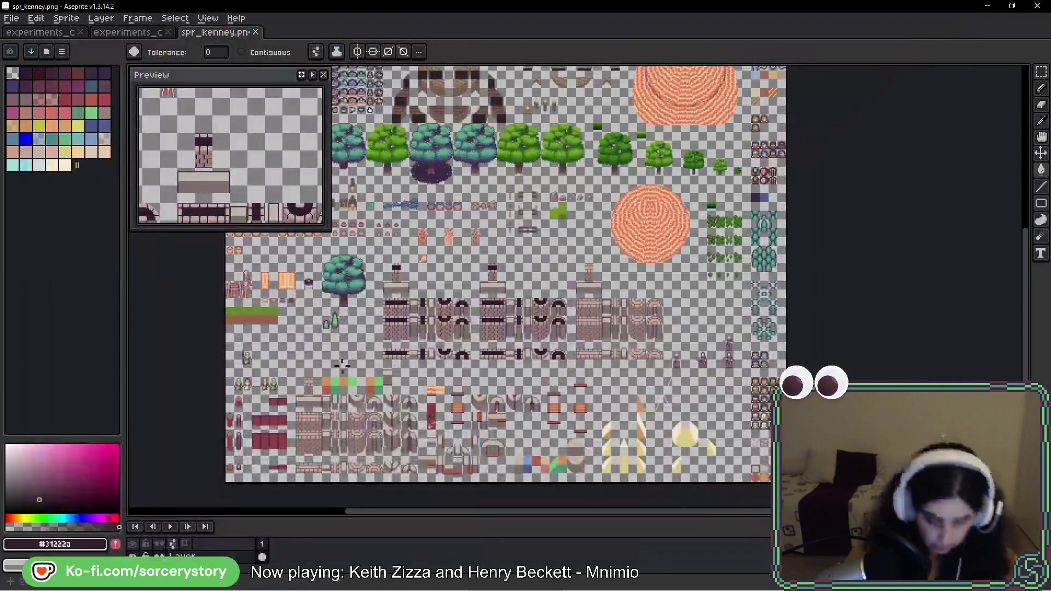
Step: Select the row of small rocks plus the three boulders with the Rectangular Marquee
{"action": "left_click_drag", "start_coordinate": [398, 269], "coordinate": [440, 331]}
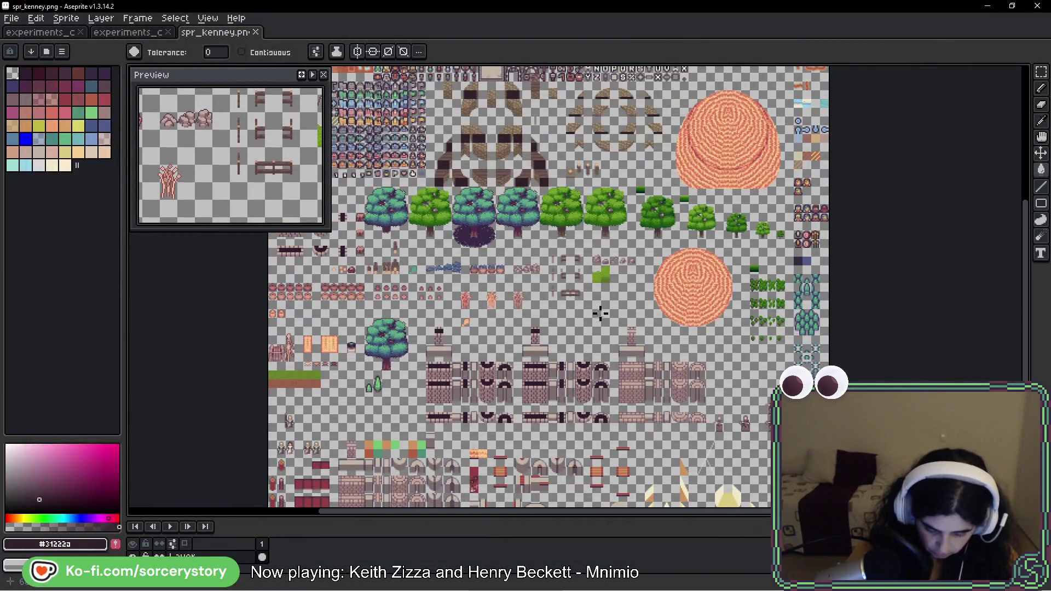
{"action": "scroll", "coordinate": [606, 263], "scroll_direction": "up", "scroll_amount": 5}
{"action": "left_click", "coordinate": [1041, 72]}
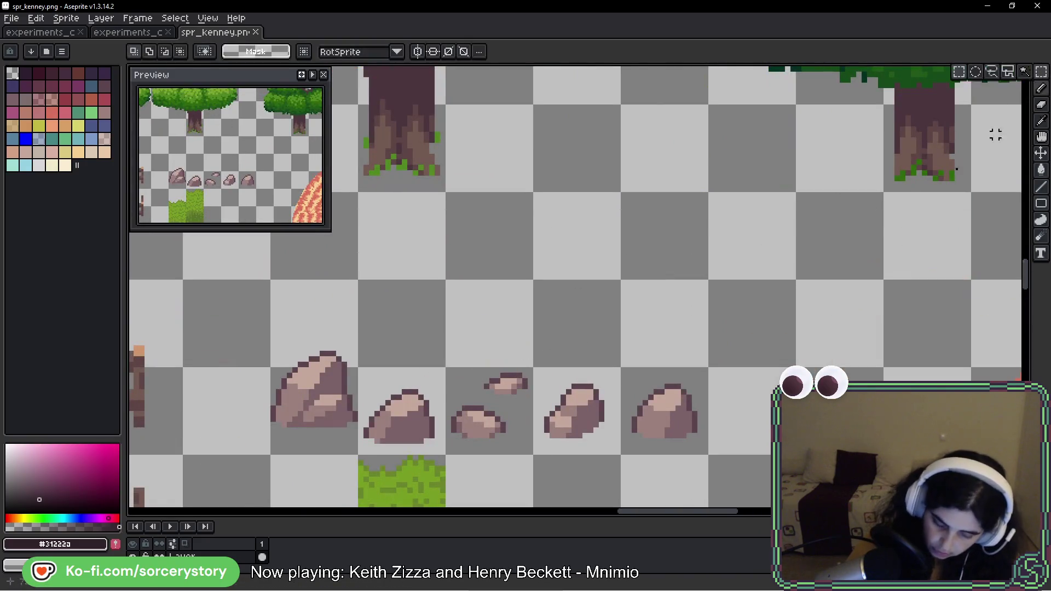
{"action": "left_click_drag", "start_coordinate": [401, 309], "coordinate": [711, 378]}
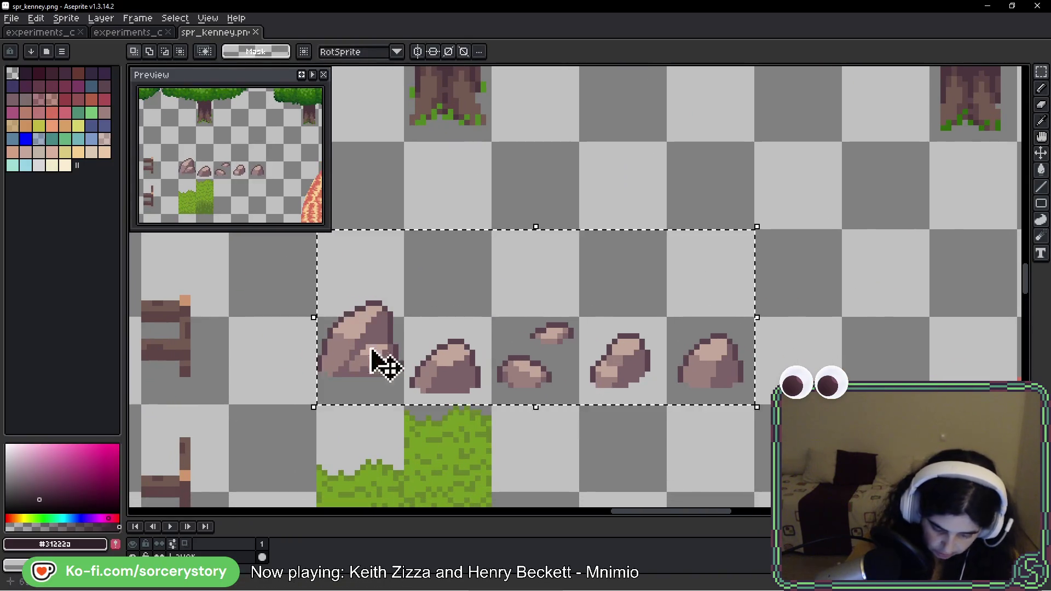
{"action": "scroll", "coordinate": [788, 359], "scroll_direction": "down", "scroll_amount": 2}
{"action": "left_click_drag", "start_coordinate": [484, 329], "coordinate": [272, 436]}
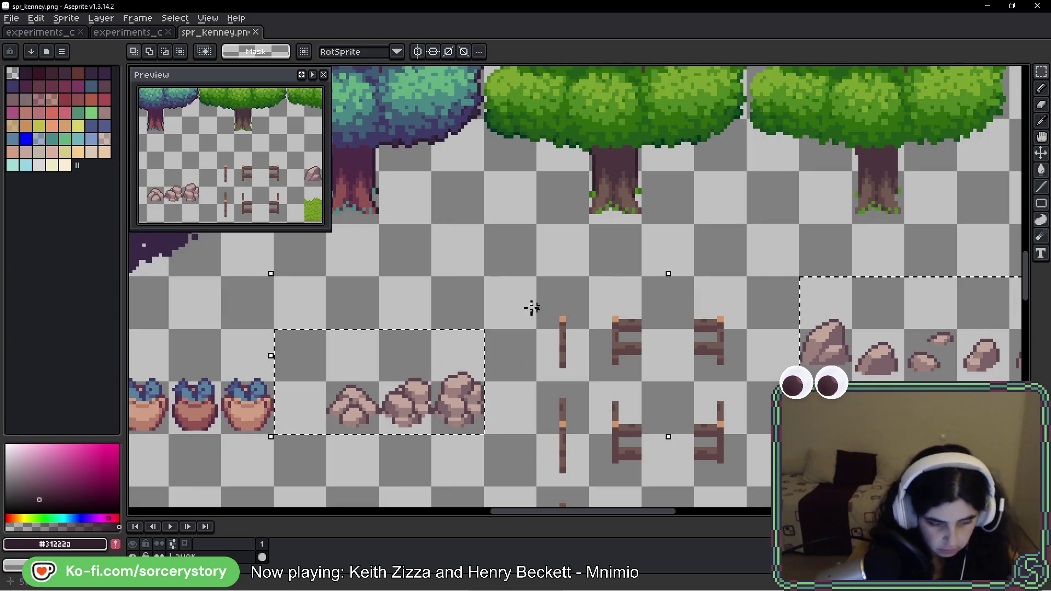
Step: Eyedrop the light brown from the stone arch below the logs
{"action": "key", "text": "w"}
{"action": "scroll", "coordinate": [531, 309], "scroll_direction": "down", "scroll_amount": 4}
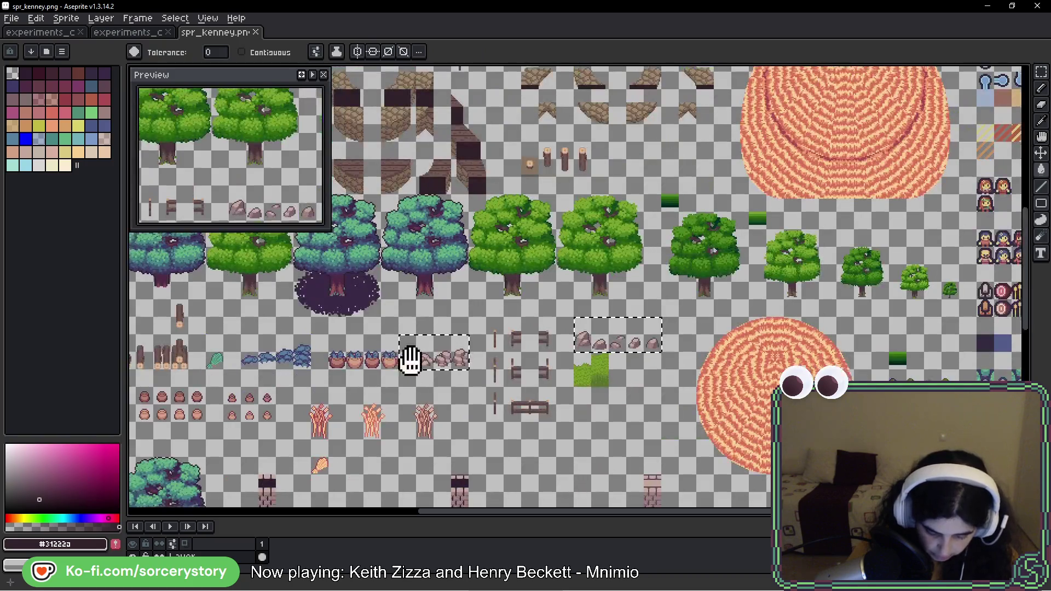
{"action": "mouse_move", "coordinate": [406, 356]}
{"action": "left_mouse_down"}
{"action": "mouse_move", "coordinate": [631, 366]}
{"action": "mouse_move", "coordinate": [416, 449]}
{"action": "left_mouse_up"}
{"action": "scroll", "coordinate": [380, 307], "scroll_direction": "up", "scroll_amount": 4}
{"action": "left_click_drag", "start_coordinate": [381, 307], "coordinate": [251, 445]}
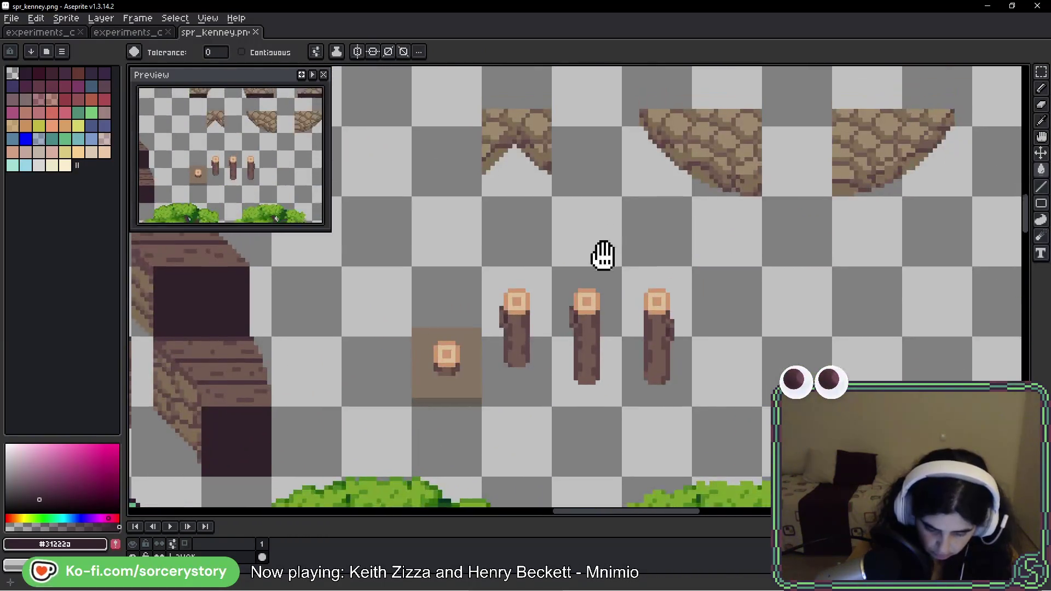
{"action": "left_click_drag", "start_coordinate": [604, 255], "coordinate": [556, 323]}
{"action": "left_click", "coordinate": [711, 192], "text": "alt"}
{"action": "scroll", "coordinate": [710, 192], "scroll_direction": "down", "scroll_amount": 3}
{"action": "left_click_drag", "start_coordinate": [565, 399], "coordinate": [671, 227]}
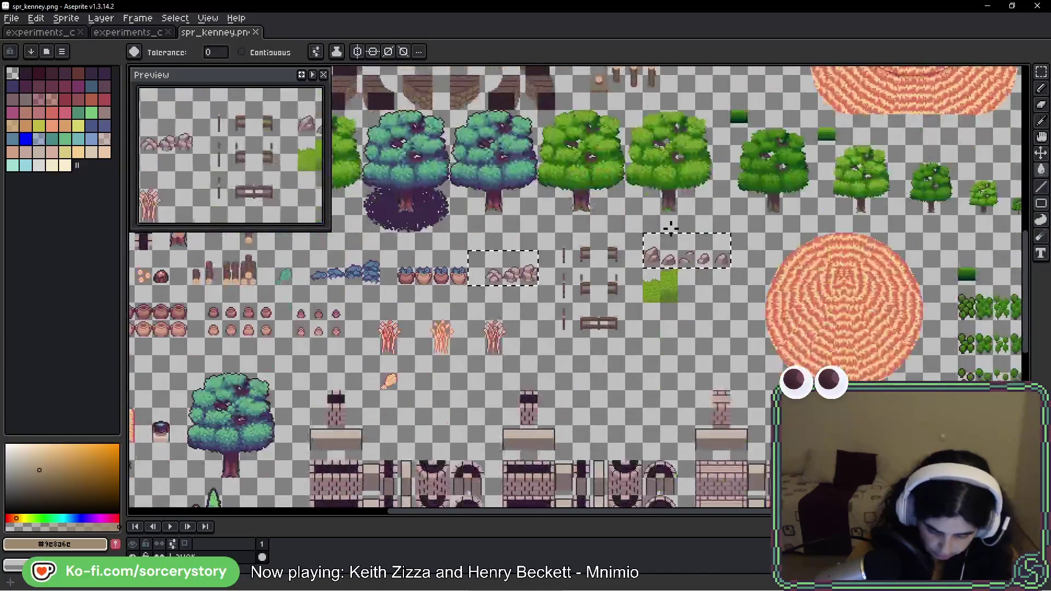
{"action": "scroll", "coordinate": [670, 227], "scroll_direction": "up", "scroll_amount": 3}
{"action": "scroll", "coordinate": [582, 301], "scroll_direction": "down", "scroll_amount": 3}
Step: Sample a darker arch brown and the dark reddish brown of the cobblestones
{"action": "scroll", "coordinate": [588, 213], "scroll_direction": "up", "scroll_amount": 3}
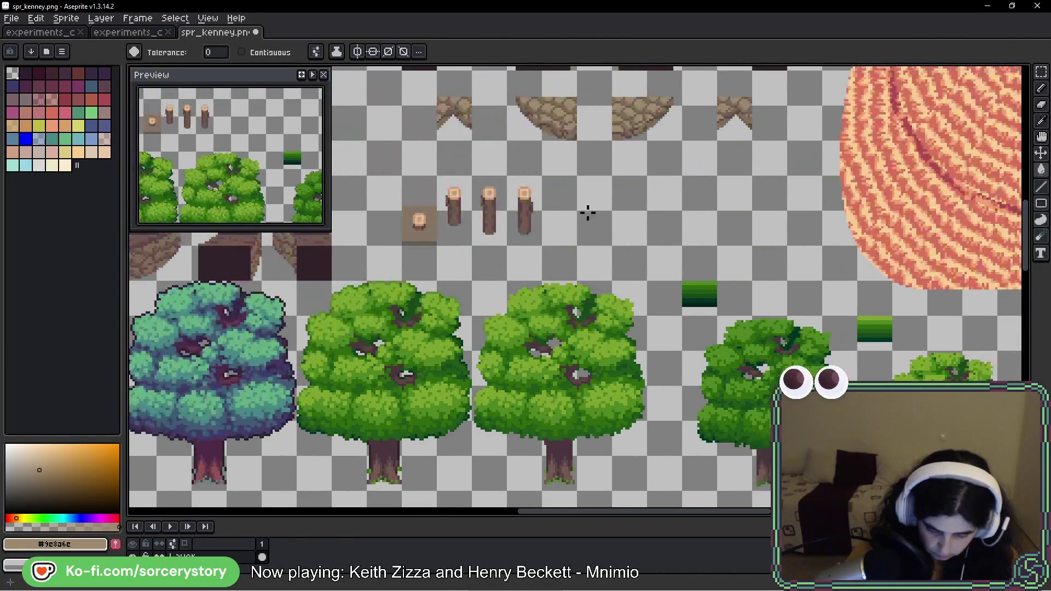
{"action": "scroll", "coordinate": [618, 134], "scroll_direction": "up", "scroll_amount": 3}
{"action": "left_click", "coordinate": [630, 99], "text": "alt"}
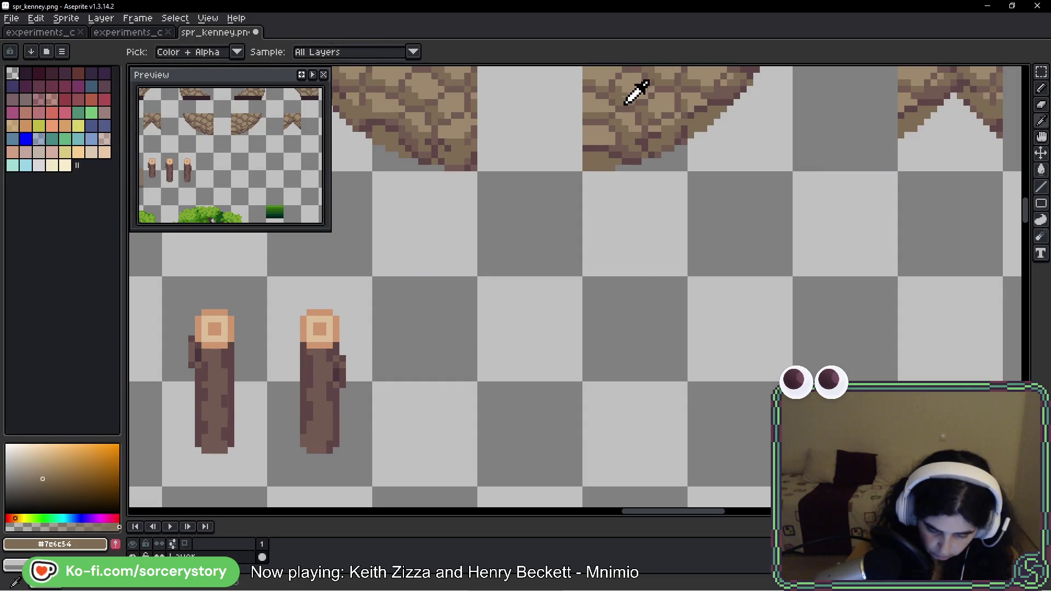
{"action": "scroll", "coordinate": [631, 99], "scroll_direction": "down", "scroll_amount": 3}
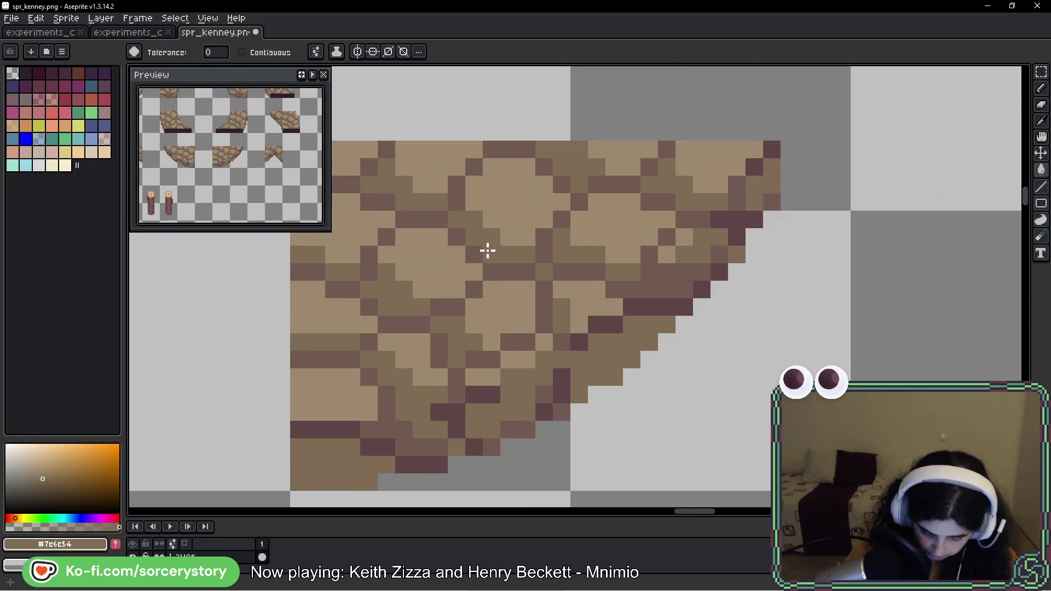
{"action": "left_click", "coordinate": [487, 251], "text": "alt"}
{"action": "scroll", "coordinate": [511, 254], "scroll_direction": "down", "scroll_amount": 5}
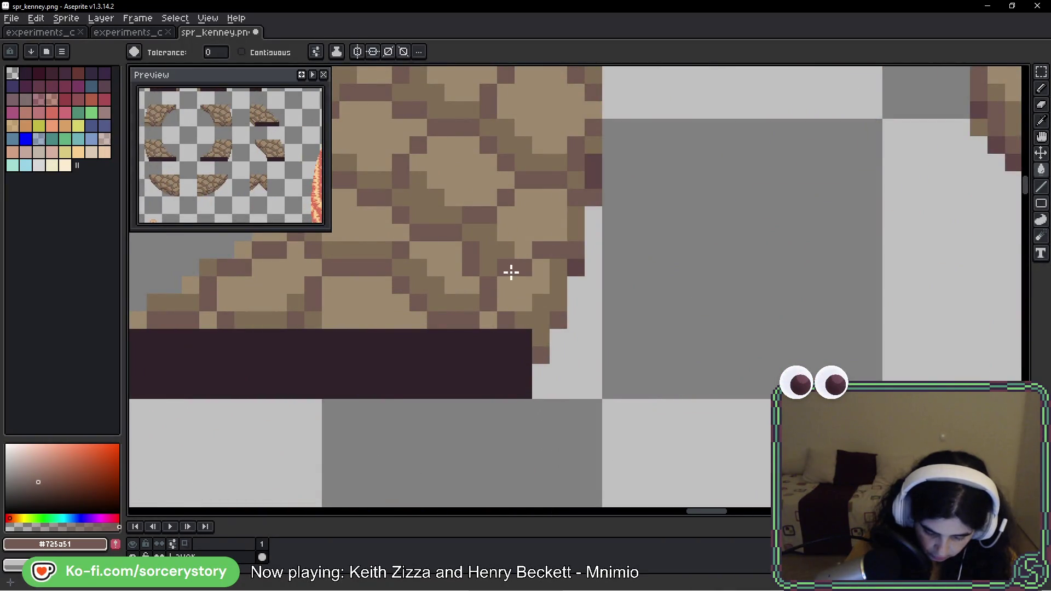
{"action": "scroll", "coordinate": [511, 272], "scroll_direction": "down", "scroll_amount": 2}
{"action": "scroll", "coordinate": [714, 335], "scroll_direction": "down", "scroll_amount": 2}
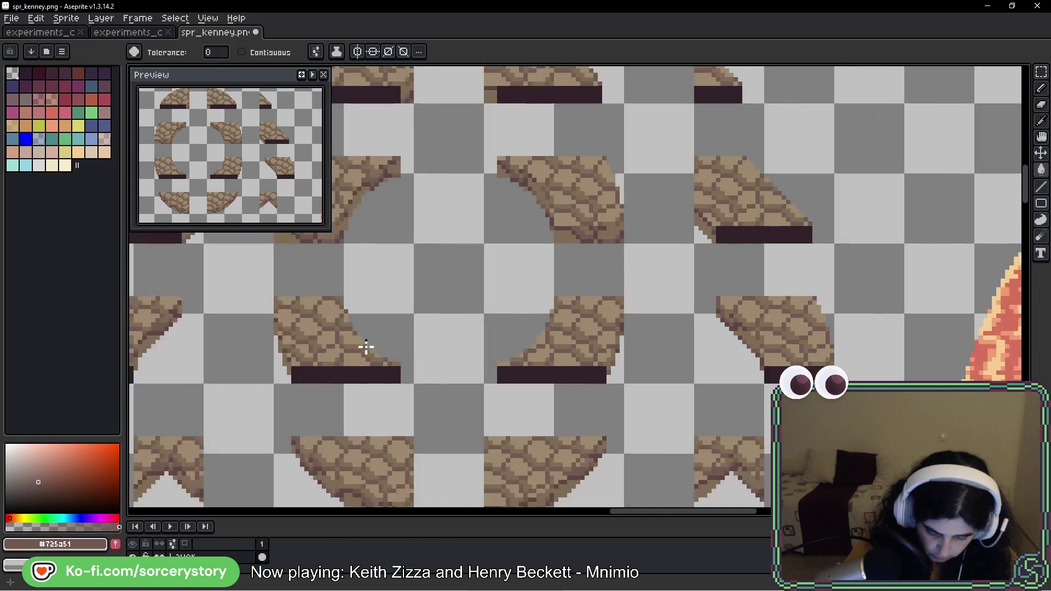
{"action": "scroll", "coordinate": [474, 305], "scroll_direction": "down", "scroll_amount": 1}
{"action": "scroll", "coordinate": [660, 450], "scroll_direction": "up", "scroll_amount": 1}
Step: Sample the darkest cobblestone brown for the rocks next to the fences
{"action": "left_click_drag", "start_coordinate": [625, 202], "coordinate": [553, 261]}
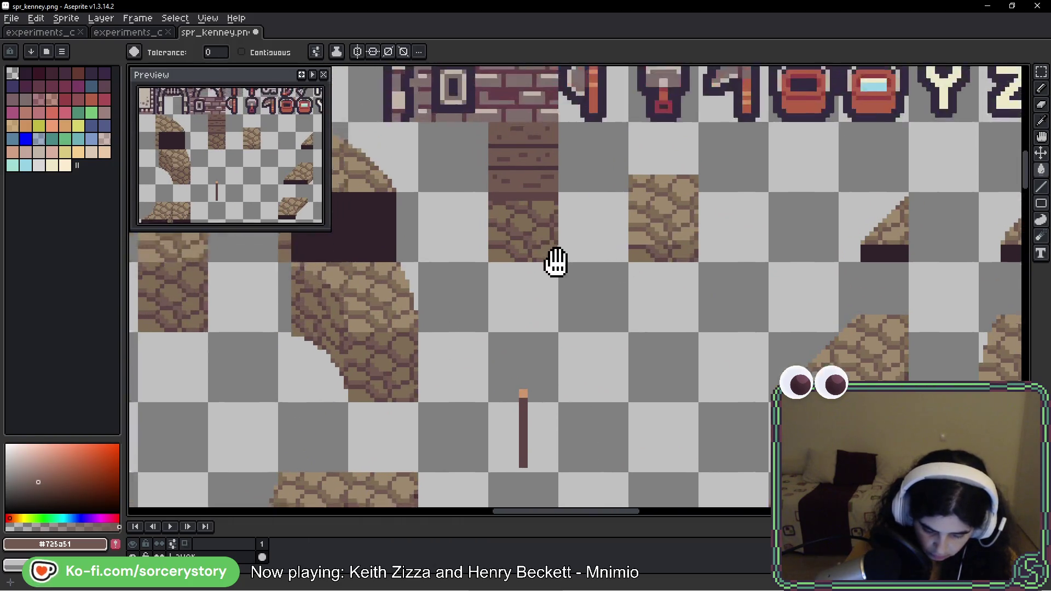
{"action": "scroll", "coordinate": [542, 267], "scroll_direction": "up", "scroll_amount": 1}
{"action": "scroll", "coordinate": [505, 262], "scroll_direction": "up", "scroll_amount": 1}
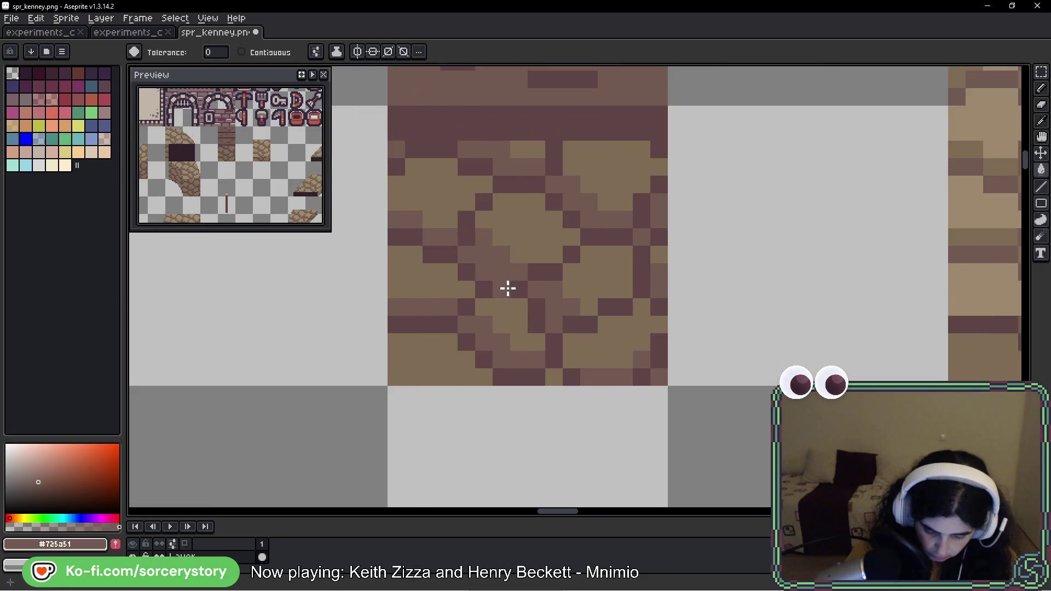
{"action": "left_click", "coordinate": [507, 288], "text": "alt"}
{"action": "scroll", "coordinate": [572, 394], "scroll_direction": "down", "scroll_amount": 5}
{"action": "scroll", "coordinate": [556, 383], "scroll_direction": "up", "scroll_amount": 3}
{"action": "mouse_move", "coordinate": [556, 383]}
{"action": "left_mouse_down"}
{"action": "mouse_move", "coordinate": [481, 324]}
{"action": "mouse_move", "coordinate": [568, 328]}
{"action": "left_mouse_up"}
{"action": "scroll", "coordinate": [577, 211], "scroll_direction": "up", "scroll_amount": 2}
{"action": "scroll", "coordinate": [537, 331], "scroll_direction": "up", "scroll_amount": 2}
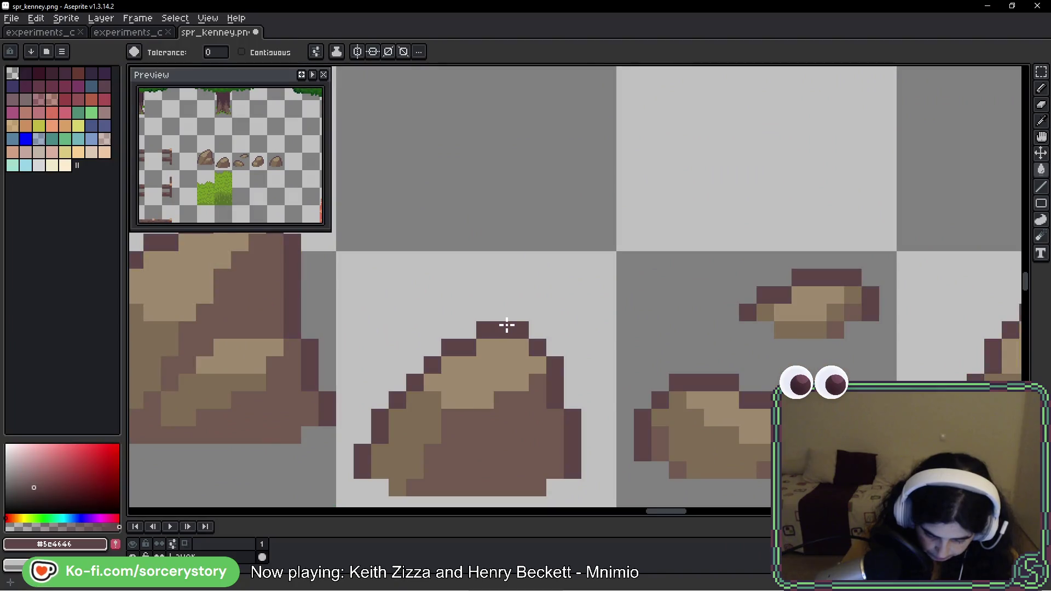
{"action": "scroll", "coordinate": [507, 326], "scroll_direction": "down", "scroll_amount": 8}
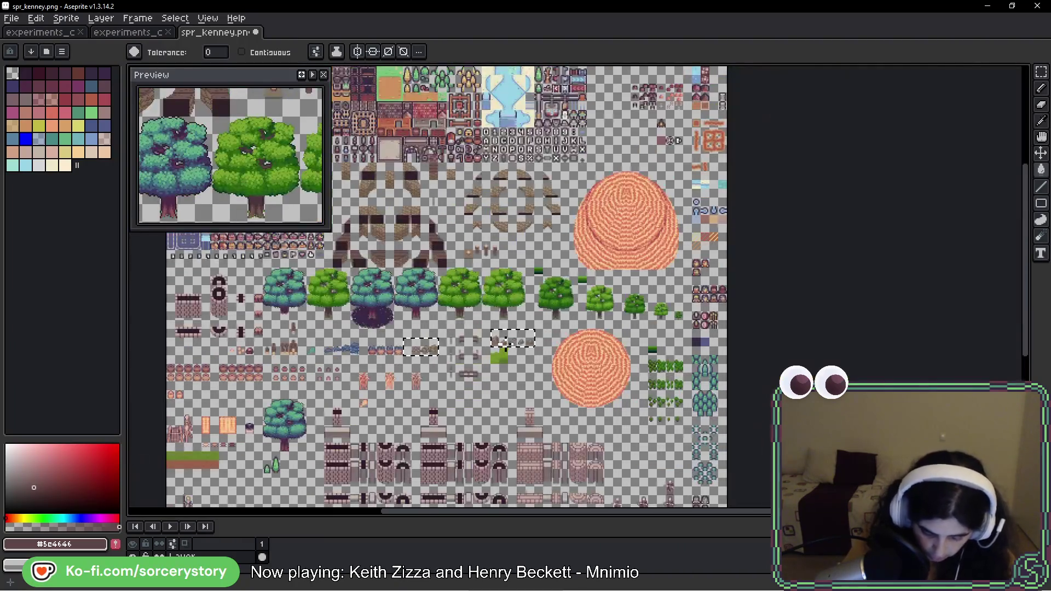
Step: Save spr_kenney.png with the rocks now in tan and brown tones
{"action": "key", "text": "v"}
{"action": "scroll", "coordinate": [432, 351], "scroll_direction": "up", "scroll_amount": 3}
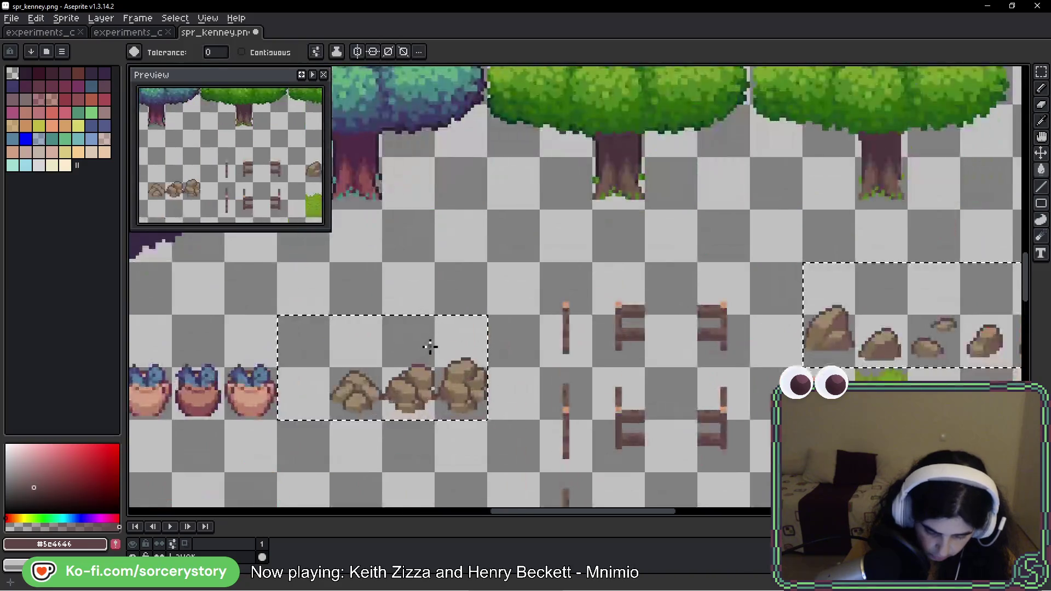
{"action": "scroll", "coordinate": [432, 349], "scroll_direction": "down", "scroll_amount": 1}
{"action": "key", "text": "w"}
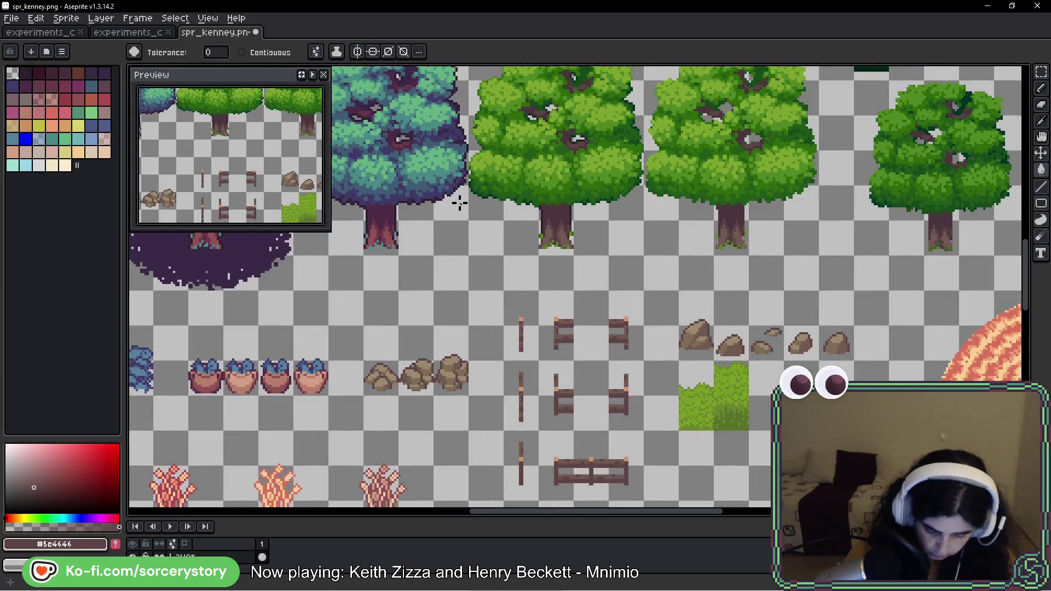
{"action": "key", "text": "ctrl+s"}
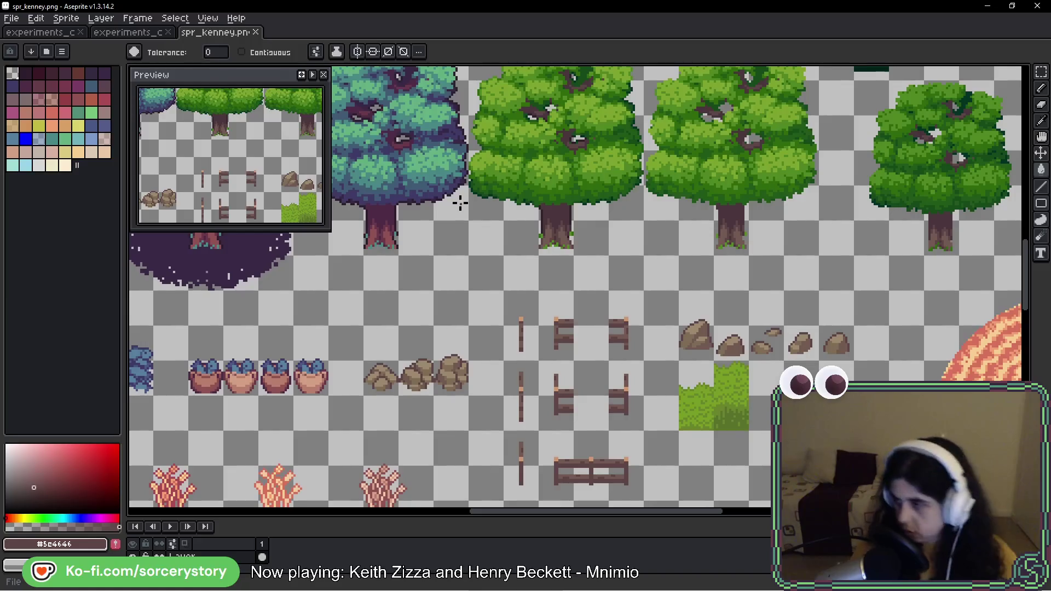
{"action": "key", "text": "i"}
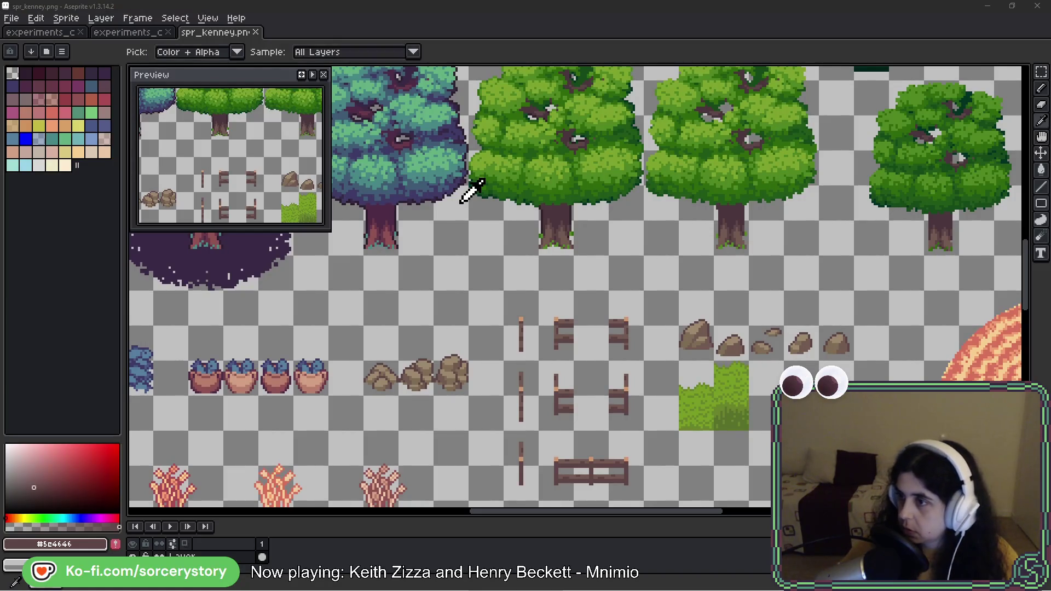
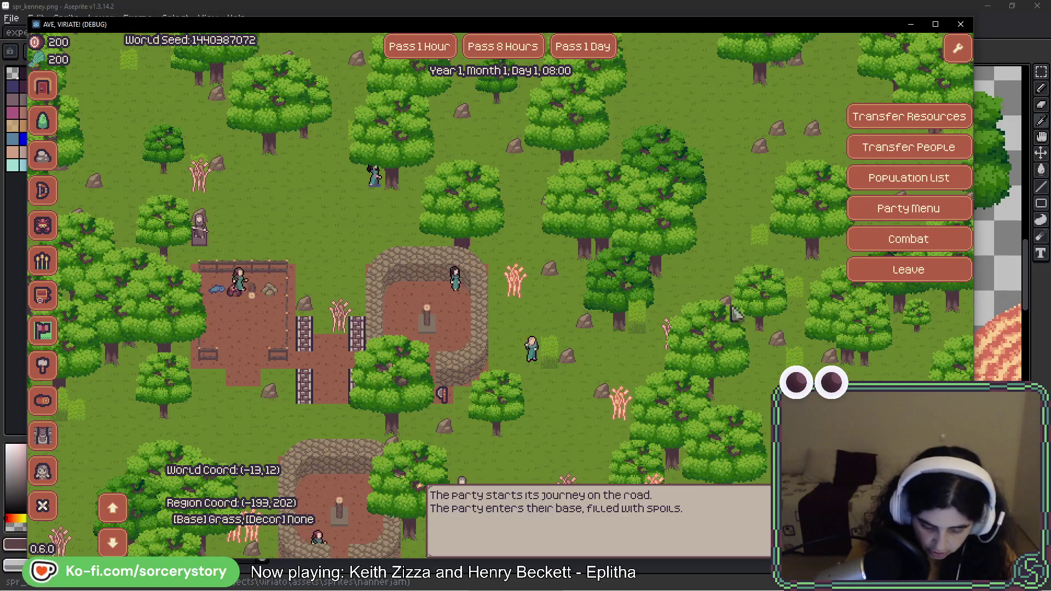
Step: Inspect the forester building in the game, then return to the Aseprite tile sheet
{"action": "left_click", "coordinate": [478, 324]}
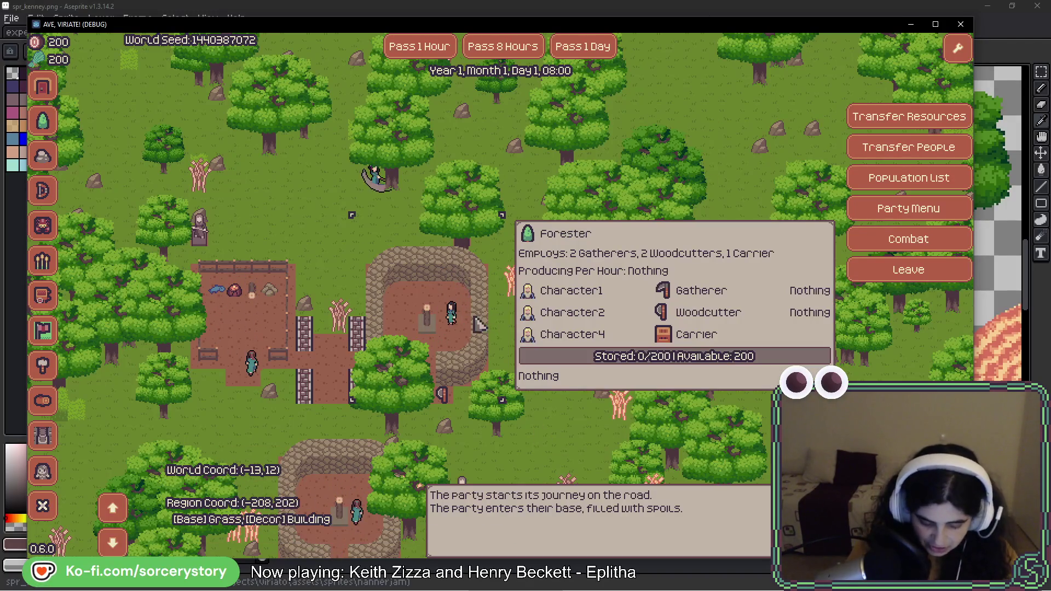
{"action": "left_click", "coordinate": [399, 219]}
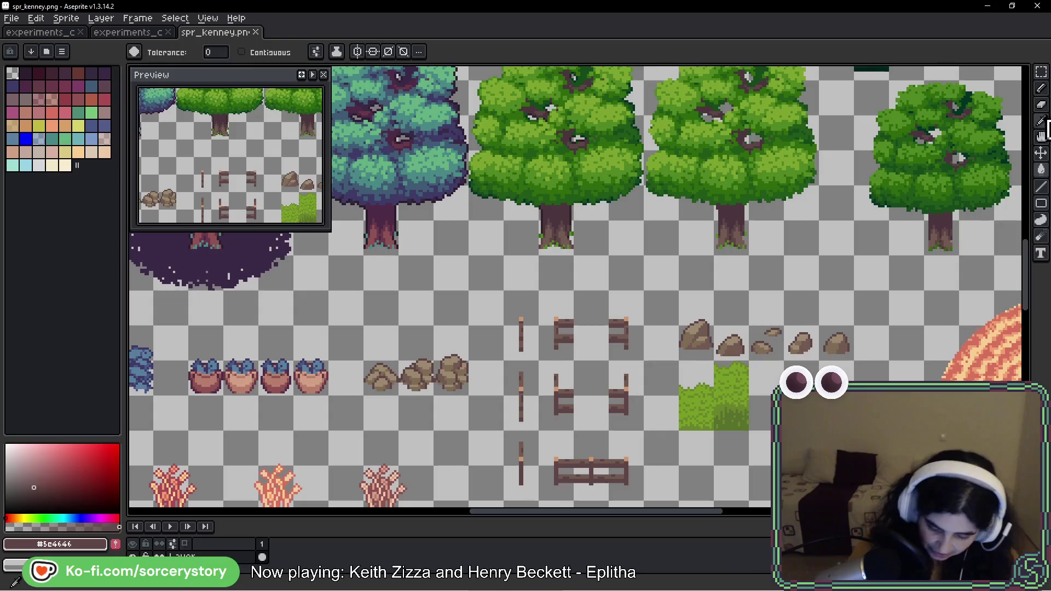
Step: Copy a brown rock and paste it up beside the hooded statue sprites
{"action": "left_click", "coordinate": [1042, 72]}
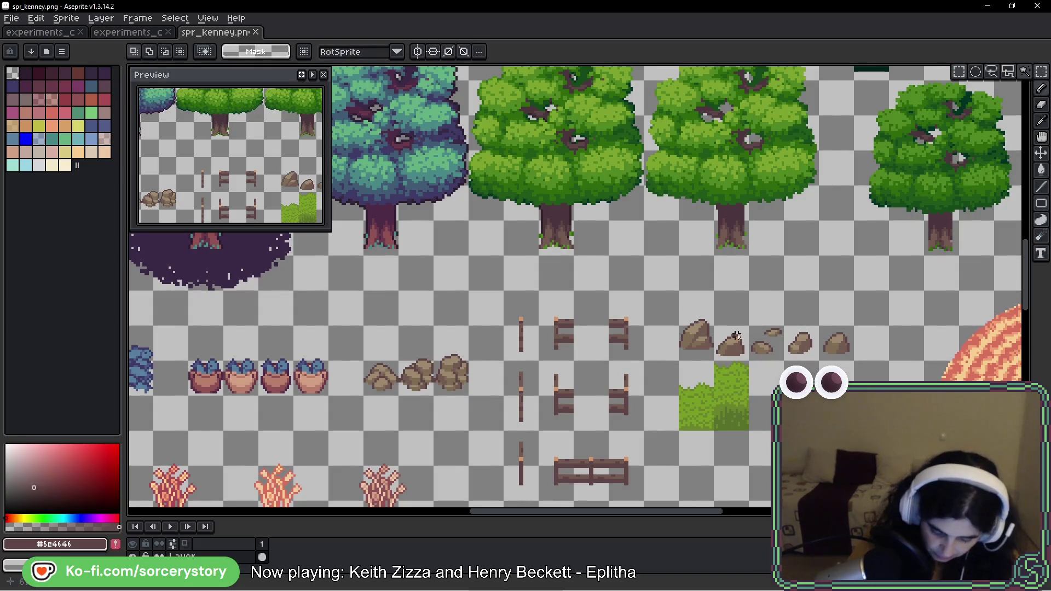
{"action": "mouse_move", "coordinate": [678, 290]}
{"action": "left_mouse_down"}
{"action": "mouse_move", "coordinate": [703, 356]}
{"action": "mouse_move", "coordinate": [610, 312]}
{"action": "mouse_move", "coordinate": [606, 290]}
{"action": "mouse_move", "coordinate": [570, 328]}
{"action": "mouse_move", "coordinate": [444, 408]}
{"action": "left_mouse_up"}
{"action": "scroll", "coordinate": [701, 353], "scroll_direction": "down", "scroll_amount": 3}
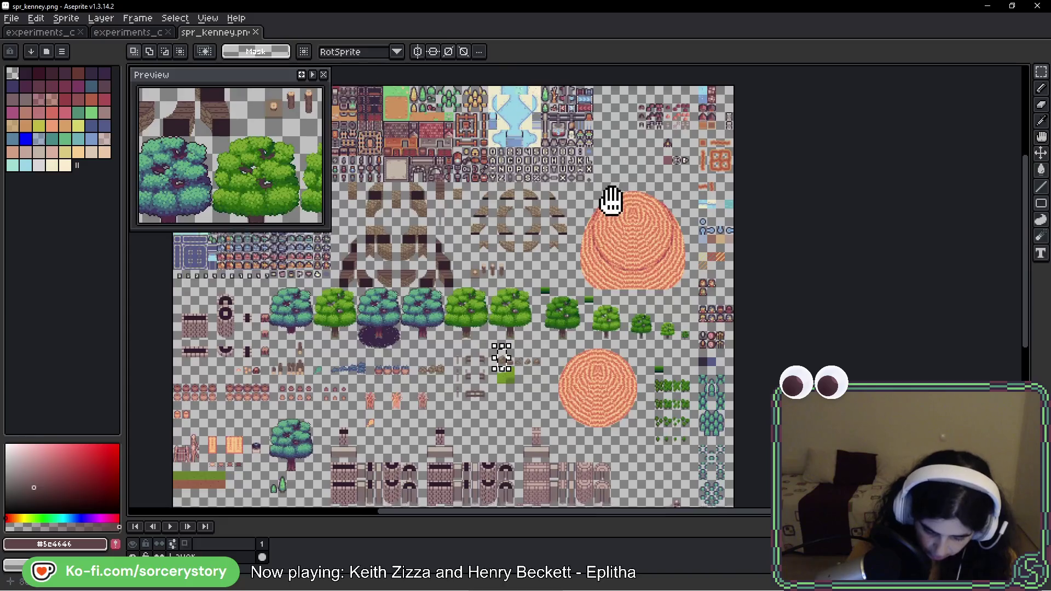
{"action": "mouse_move", "coordinate": [611, 201]}
{"action": "left_mouse_down"}
{"action": "mouse_move", "coordinate": [591, 228]}
{"action": "mouse_move", "coordinate": [592, 127]}
{"action": "left_mouse_up"}
{"action": "left_click_drag", "start_coordinate": [607, 368], "coordinate": [609, 309]}
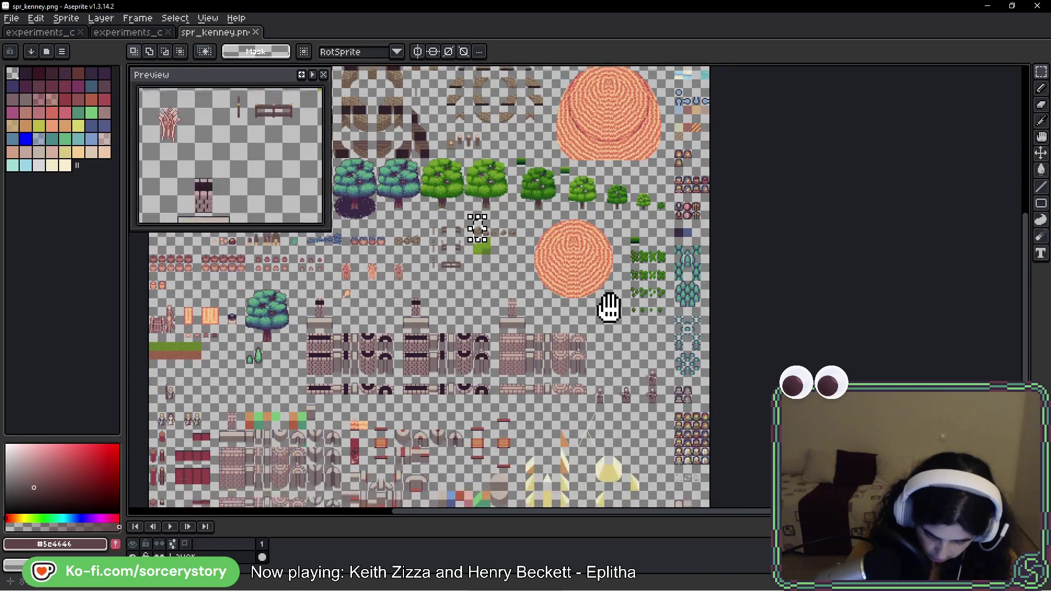
{"action": "scroll", "coordinate": [651, 424], "scroll_direction": "up", "scroll_amount": 4}
{"action": "scroll", "coordinate": [542, 306], "scroll_direction": "up", "scroll_amount": 2}
{"action": "left_click_drag", "start_coordinate": [563, 150], "coordinate": [570, 244]}
{"action": "key", "text": "ctrl+v"}
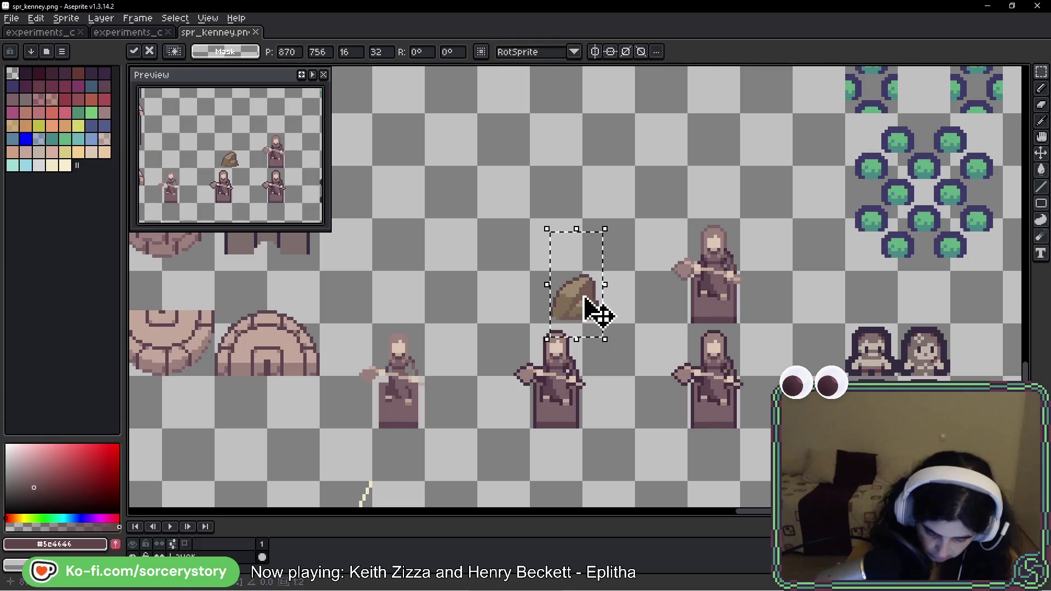
{"action": "left_click_drag", "start_coordinate": [585, 297], "coordinate": [602, 231]}
{"action": "key", "text": "i"}
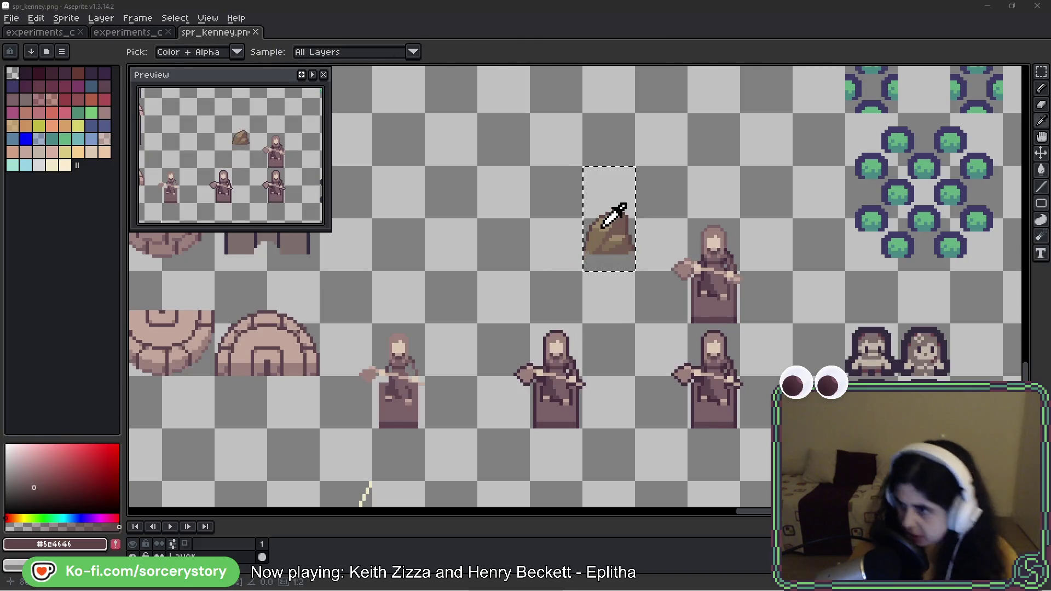
Step: Compare with the game, then shift the pasted rock one tile left and commit it
{"action": "key", "text": "alt+Tab"}
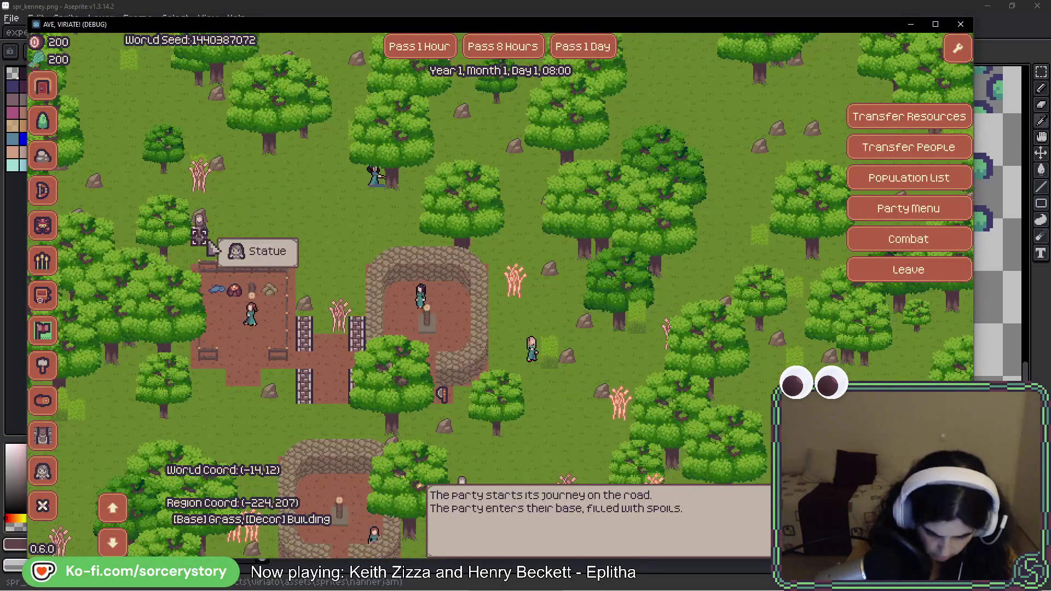
{"action": "key", "text": "alt+Tab"}
{"action": "key", "text": "ctrl+z"}
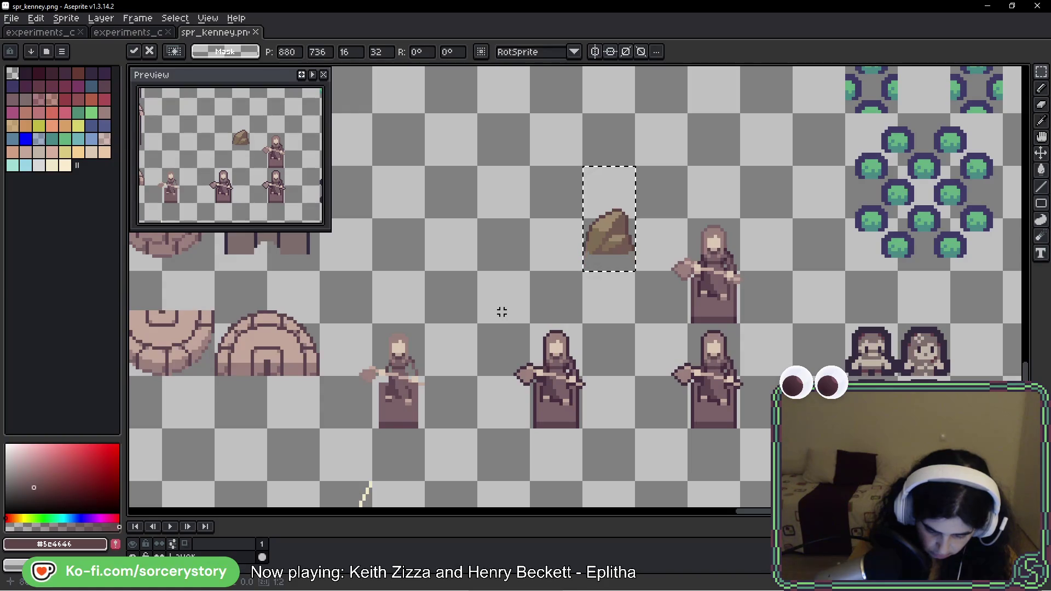
{"action": "left_click_drag", "start_coordinate": [608, 265], "coordinate": [576, 251]}
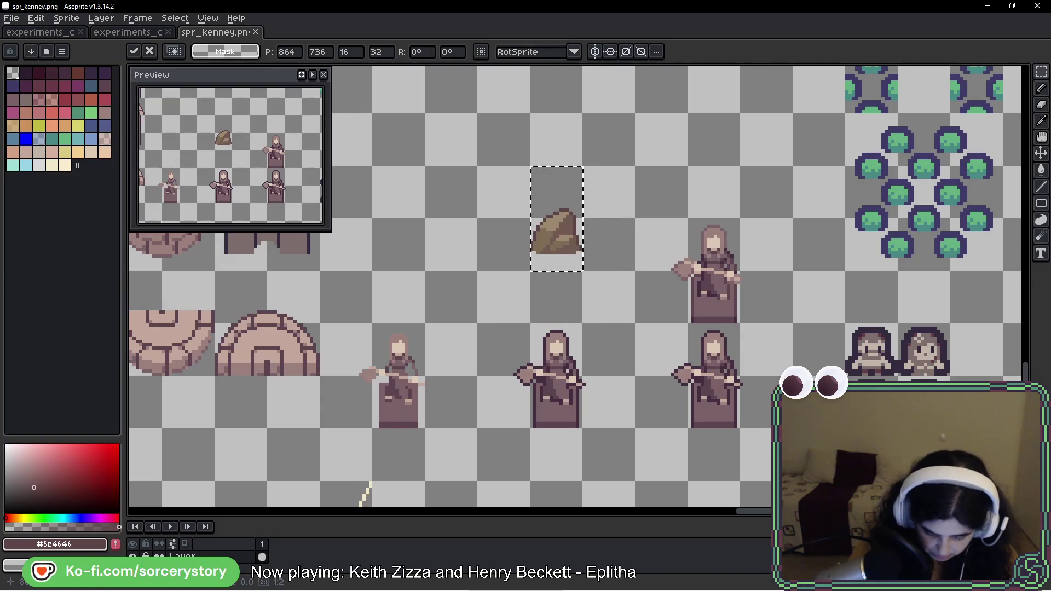
{"action": "left_click", "coordinate": [544, 338]}
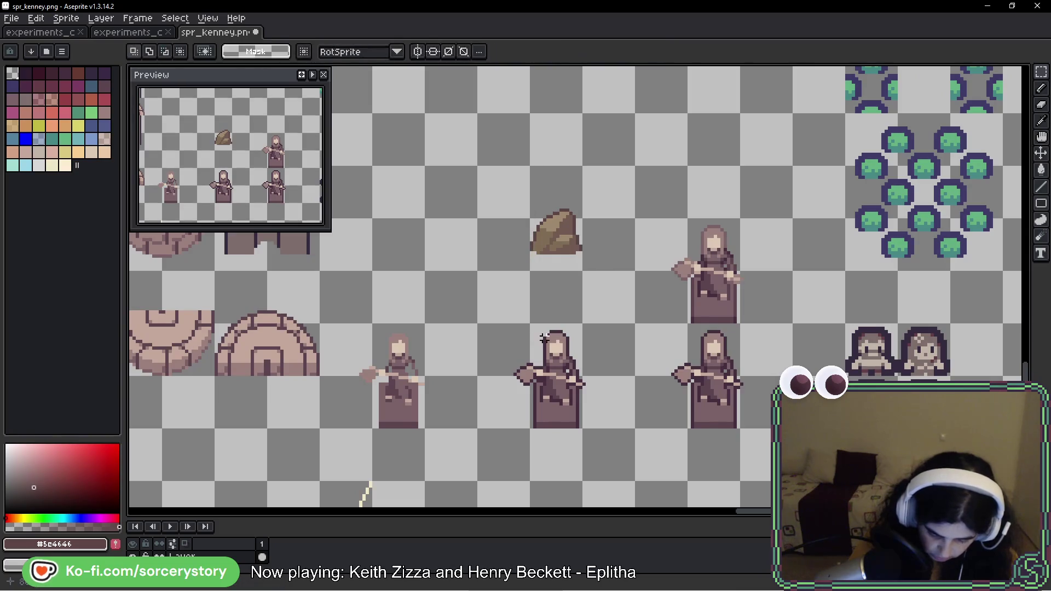
Step: Select the rock and statue figures together
{"action": "left_click_drag", "start_coordinate": [476, 271], "coordinate": [636, 428]}
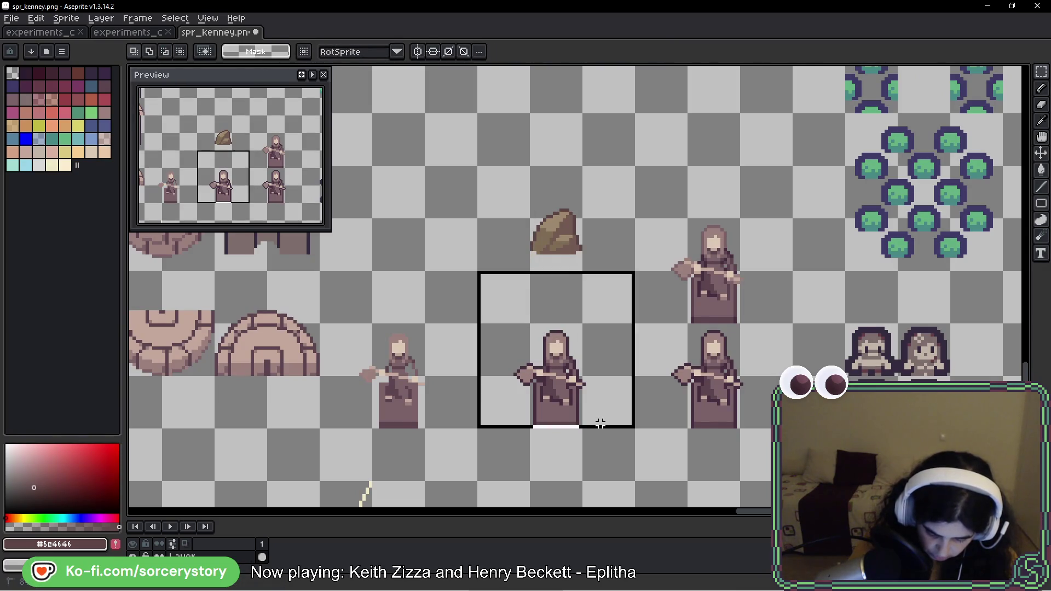
{"action": "left_click", "coordinate": [689, 351]}
{"action": "left_click_drag", "start_coordinate": [793, 326], "coordinate": [636, 427]}
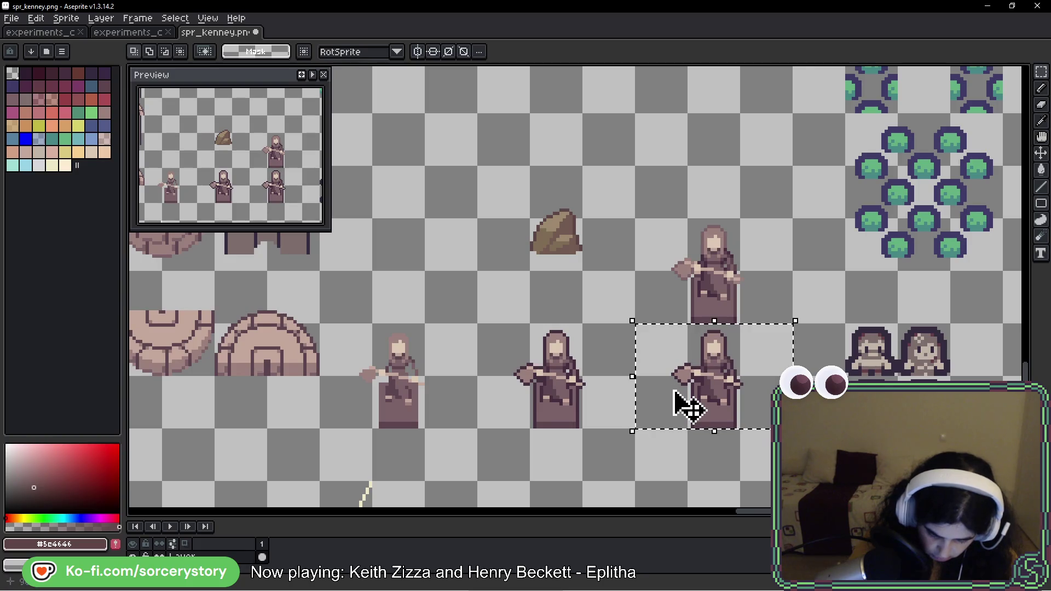
{"action": "scroll", "coordinate": [659, 408], "scroll_direction": "up", "scroll_amount": 2}
{"action": "scroll", "coordinate": [662, 411], "scroll_direction": "up", "scroll_amount": 1}
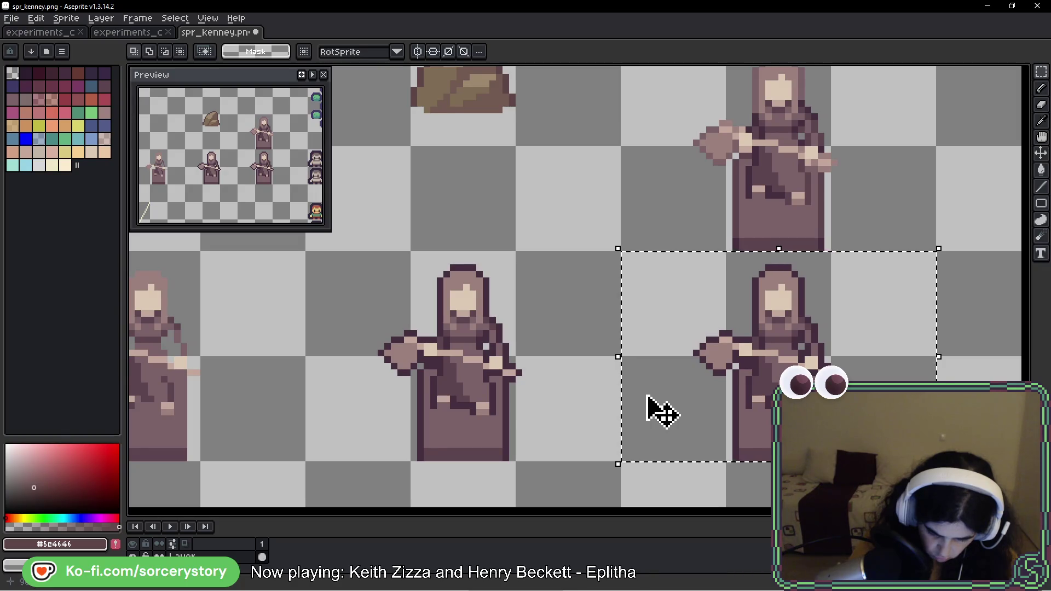
{"action": "scroll", "coordinate": [635, 359], "scroll_direction": "down", "scroll_amount": 2}
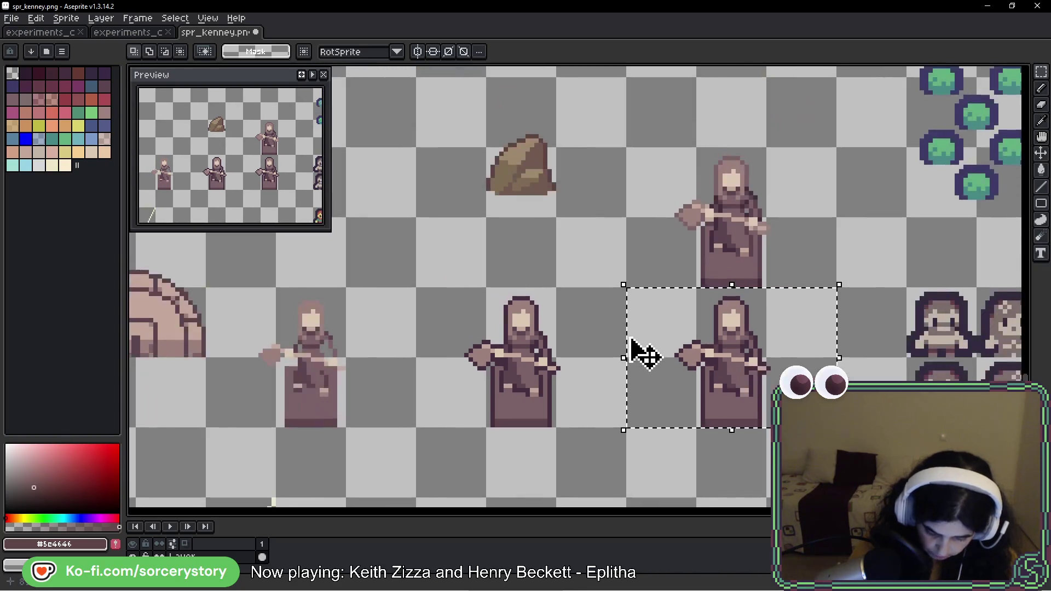
{"action": "mouse_move", "coordinate": [366, 164]}
{"action": "left_mouse_down"}
{"action": "mouse_move", "coordinate": [691, 374]}
{"action": "mouse_move", "coordinate": [745, 368]}
{"action": "left_mouse_up"}
Step: Fill the upper statue's face with the rock's tan shades, comparing before and after
{"action": "key", "text": "g"}
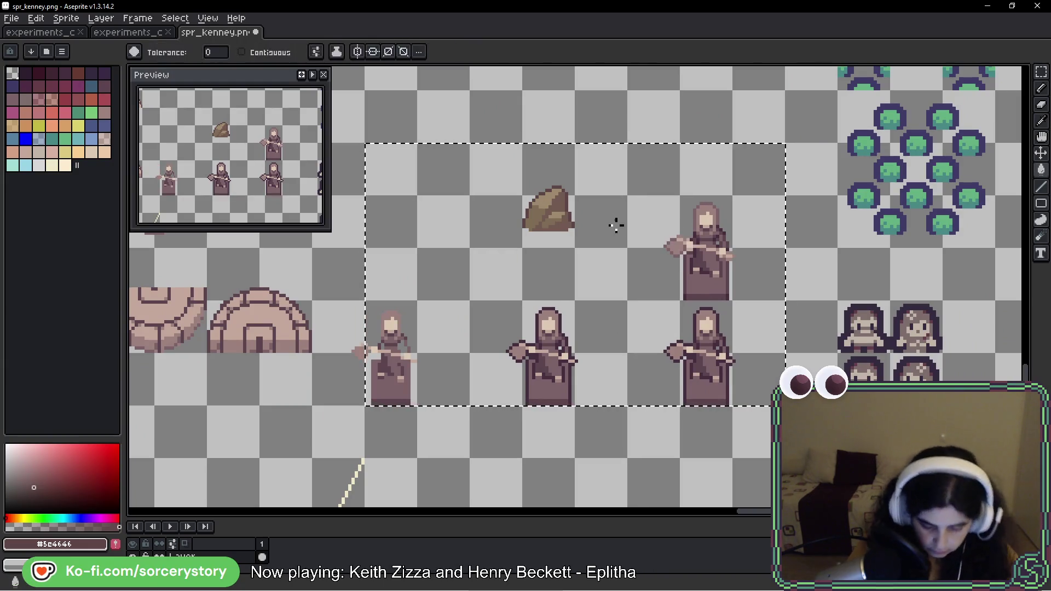
{"action": "scroll", "coordinate": [546, 263], "scroll_direction": "up", "scroll_amount": 1}
{"action": "scroll", "coordinate": [546, 263], "scroll_direction": "up", "scroll_amount": 1}
{"action": "left_click", "coordinate": [514, 239], "text": "alt"}
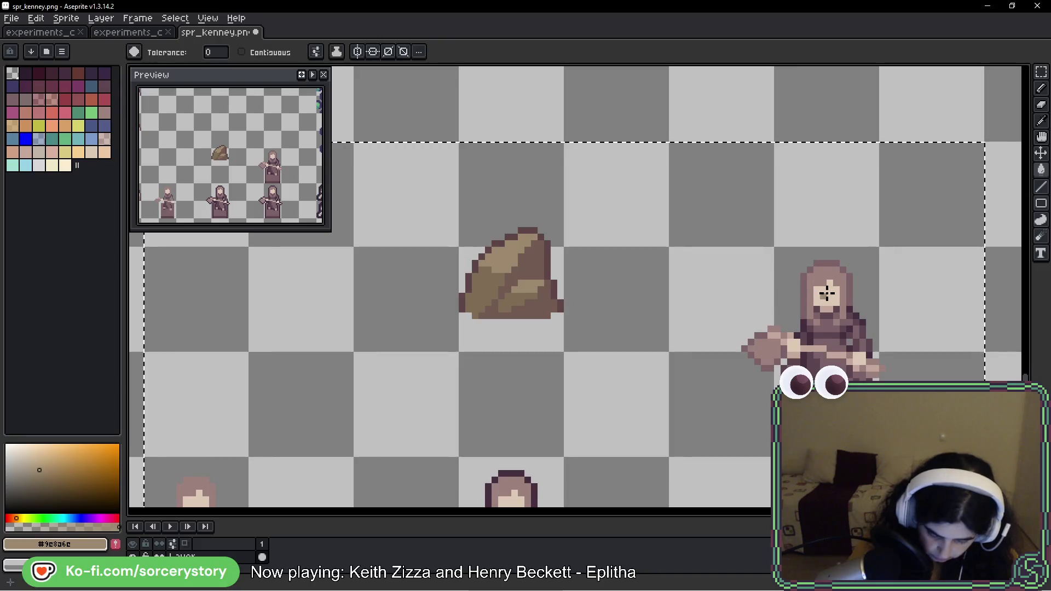
{"action": "left_click", "coordinate": [498, 273], "text": "alt"}
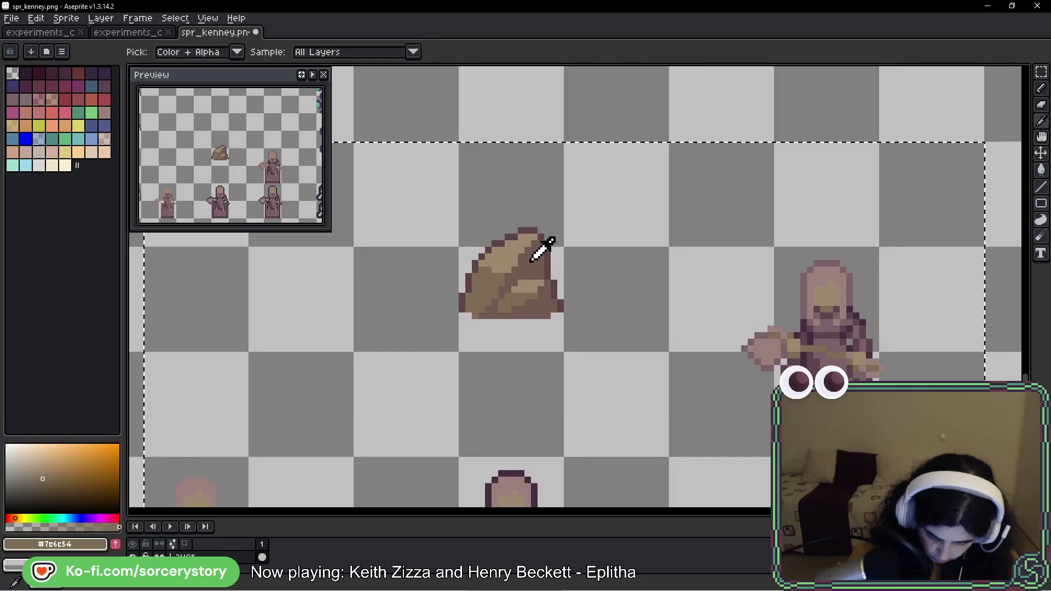
{"action": "left_click", "coordinate": [542, 243], "text": "alt"}
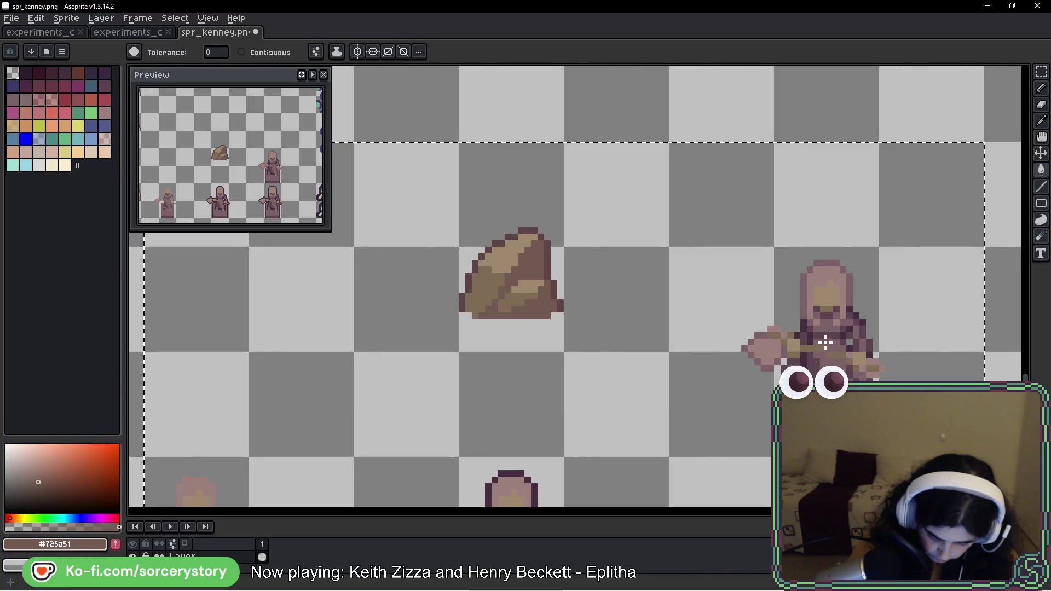
{"action": "key", "text": "v"}
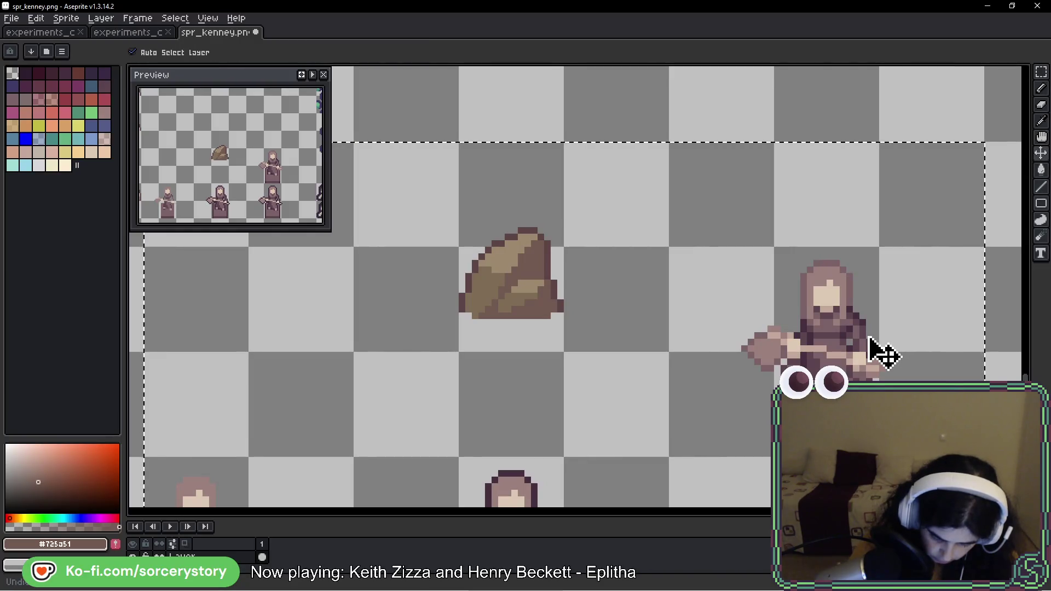
{"action": "key", "text": "w"}
{"action": "key", "text": "ctrl+y"}
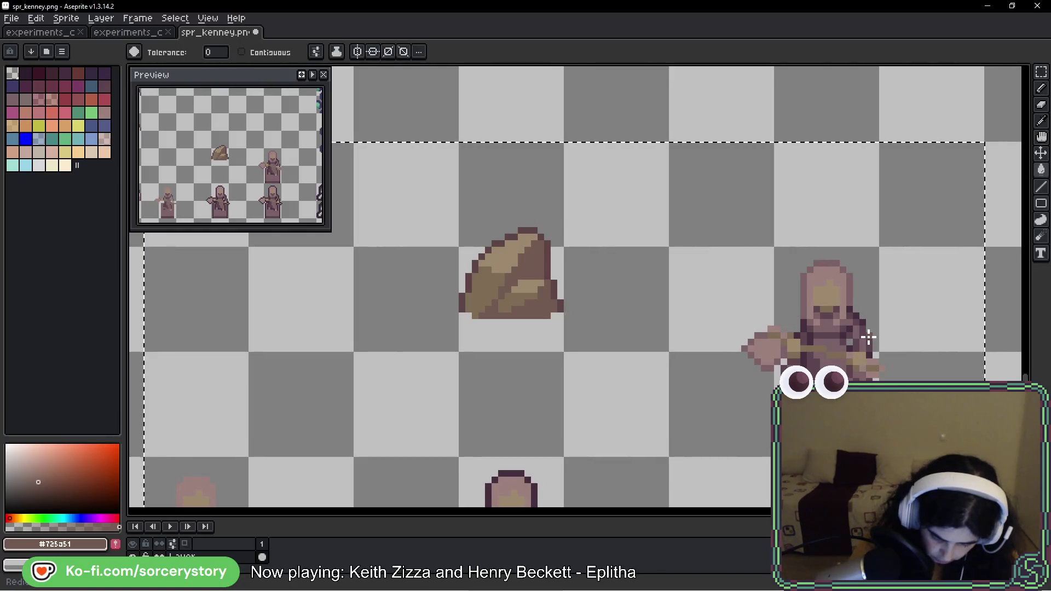
Step: Load the duel palette preset and bring the upper statue into view
{"action": "left_click", "coordinate": [46, 52]}
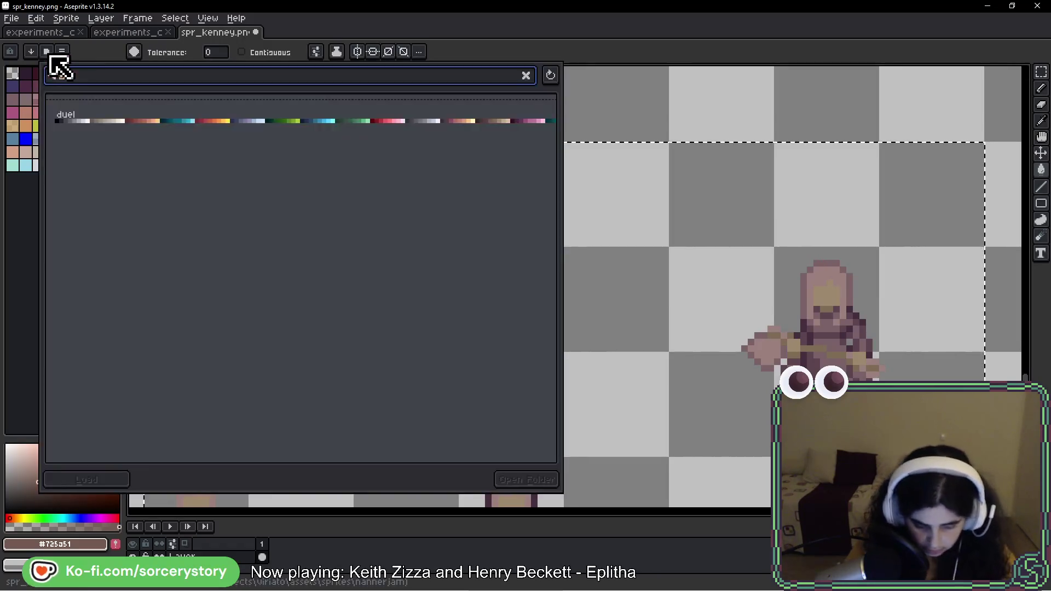
{"action": "left_click", "coordinate": [113, 117]}
{"action": "left_click", "coordinate": [615, 418]}
{"action": "key", "text": "F7"}
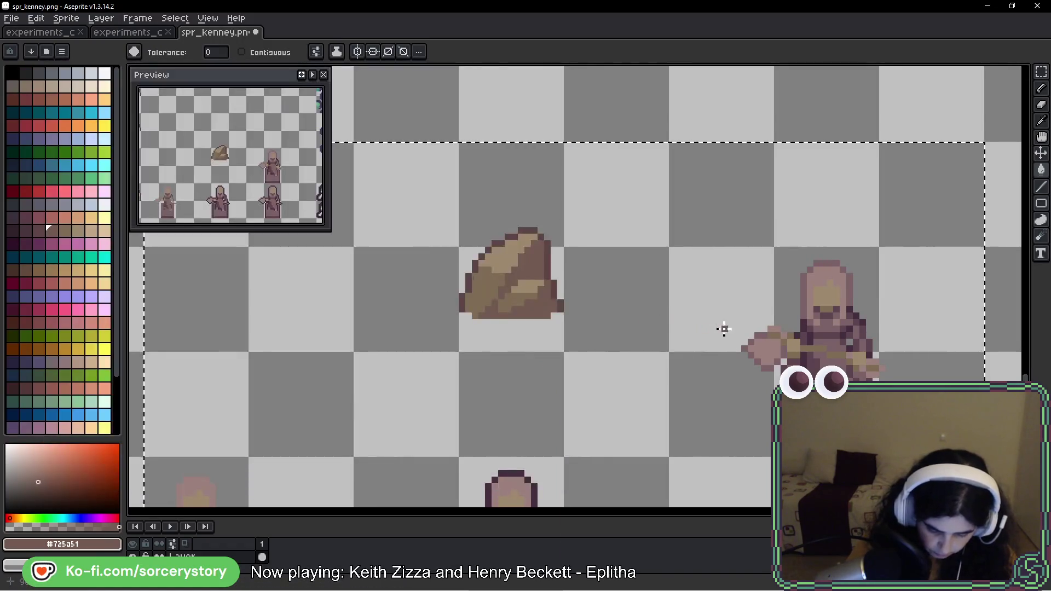
{"action": "left_click_drag", "start_coordinate": [722, 328], "coordinate": [511, 292]}
{"action": "scroll", "coordinate": [544, 279], "scroll_direction": "up", "scroll_amount": 1}
Step: Test tan fills on the statue's face and hand, then undo them
{"action": "left_click", "coordinate": [553, 263]}
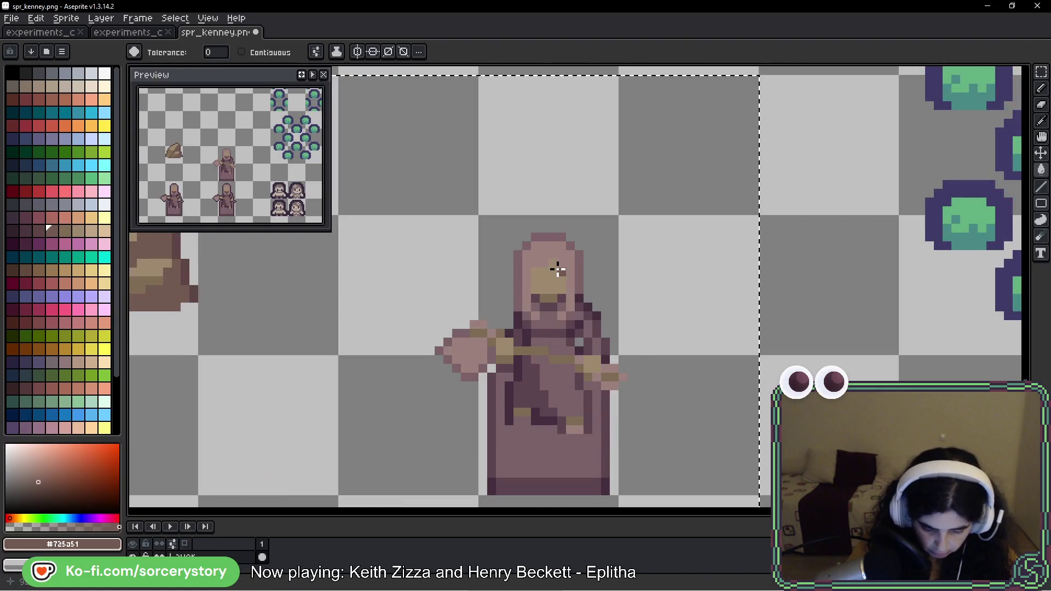
{"action": "left_click", "coordinate": [478, 328]}
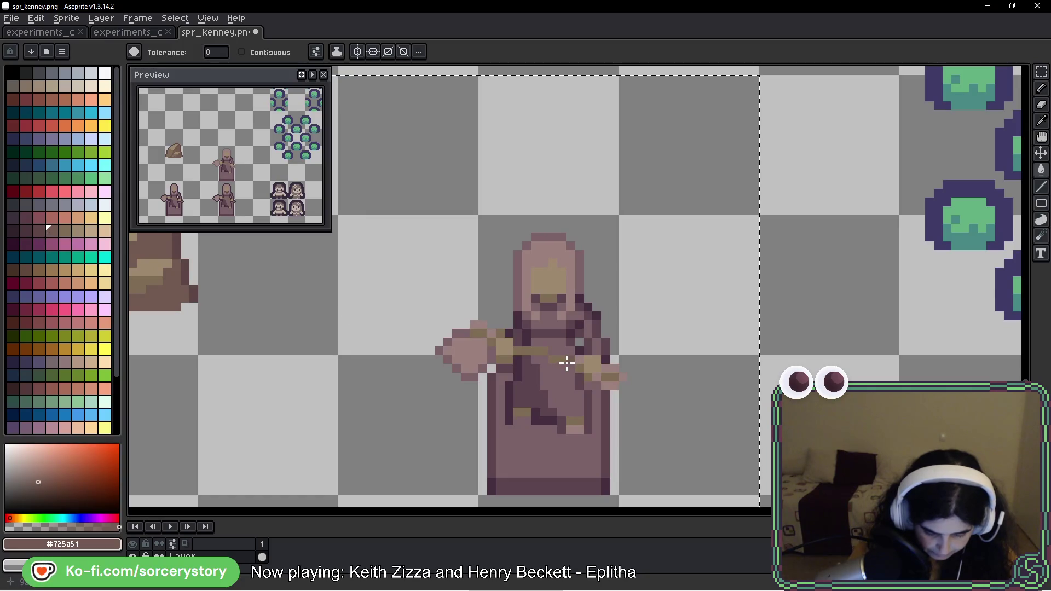
{"action": "key", "text": "v"}
{"action": "key", "text": "ctrl+z"}
{"action": "key", "text": "ctrl+z"}
{"action": "key", "text": "ctrl+z"}
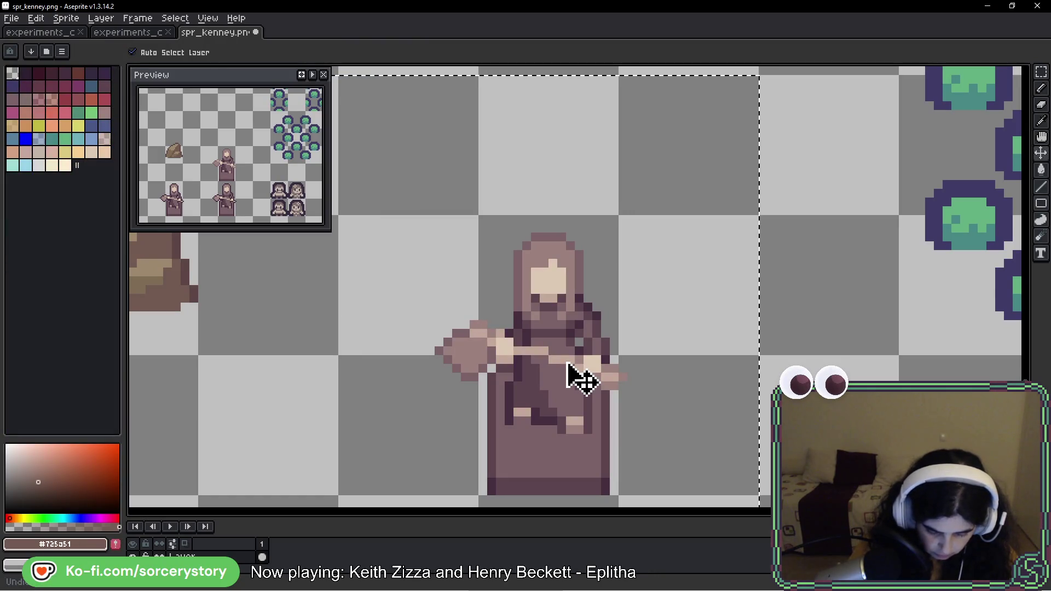
{"action": "key", "text": "g"}
{"action": "scroll", "coordinate": [535, 364], "scroll_direction": "down", "scroll_amount": 2}
{"action": "key", "text": "ctrl+d"}
{"action": "key", "text": "v"}
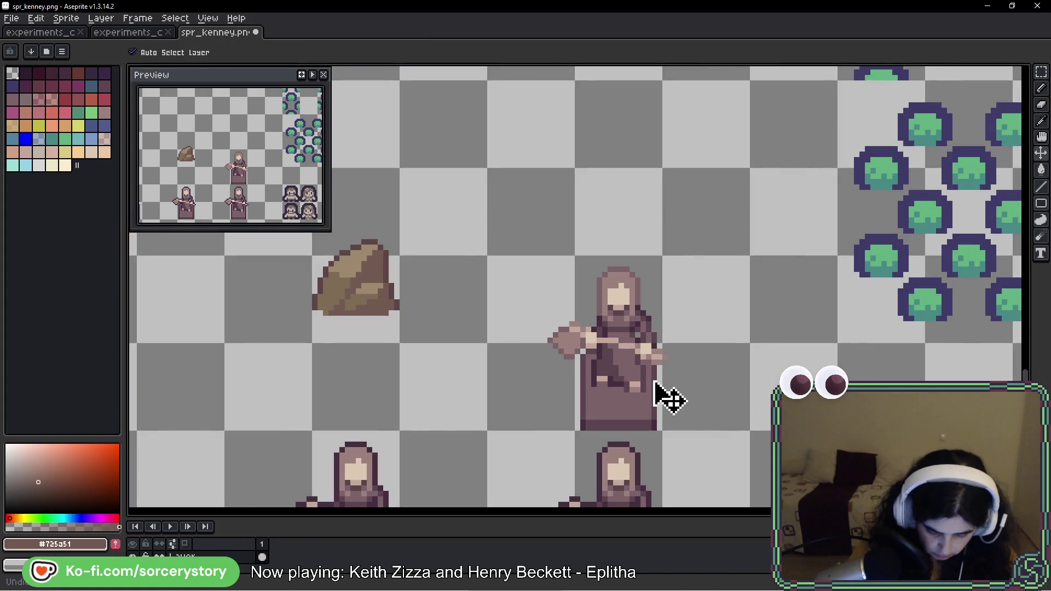
{"action": "key", "text": "g"}
{"action": "key", "text": "ctrl+z"}
{"action": "left_click_drag", "start_coordinate": [624, 421], "coordinate": [639, 394]}
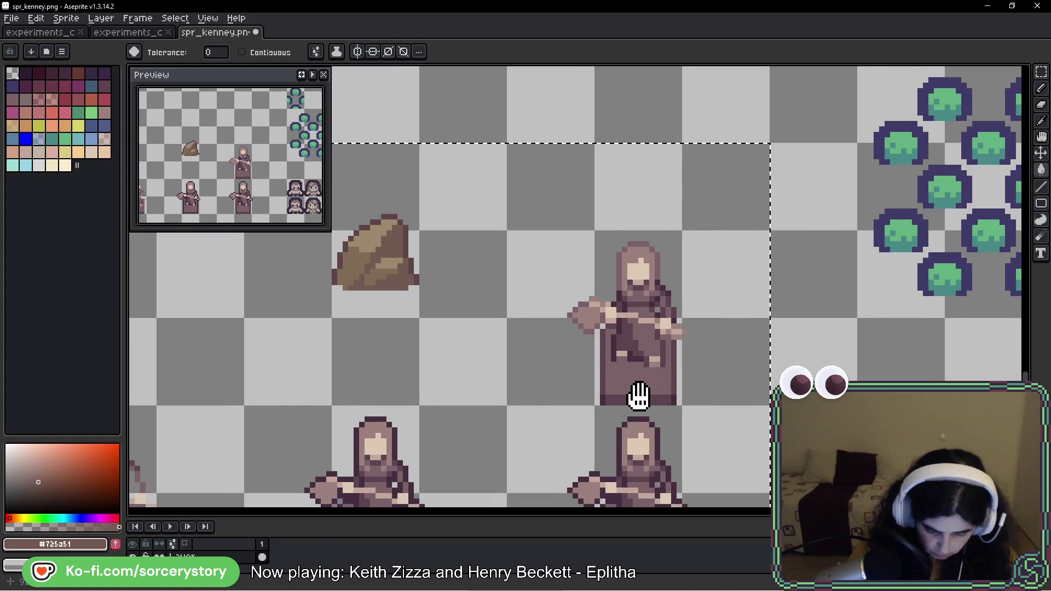
Step: Reload the duel palette and sample the rock's brown as the drawing colour
{"action": "left_click", "coordinate": [47, 51]}
{"action": "type", "text": "du"}
{"action": "left_click", "coordinate": [113, 130]}
{"action": "key", "text": "Escape"}
{"action": "left_click_drag", "start_coordinate": [553, 293], "coordinate": [511, 305]}
{"action": "key", "text": "i"}
{"action": "left_click", "coordinate": [324, 247]}
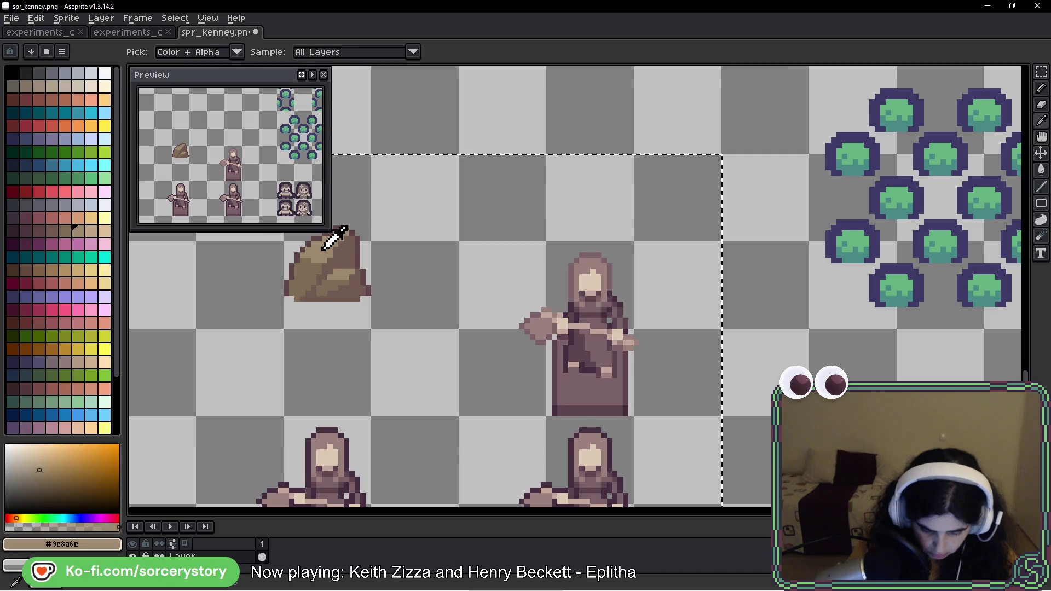
{"action": "key", "text": "g"}
Step: Fill the statue's hood and arm with a tan palette shade
{"action": "left_click", "coordinate": [105, 231]}
{"action": "scroll", "coordinate": [596, 282], "scroll_direction": "up", "scroll_amount": 2}
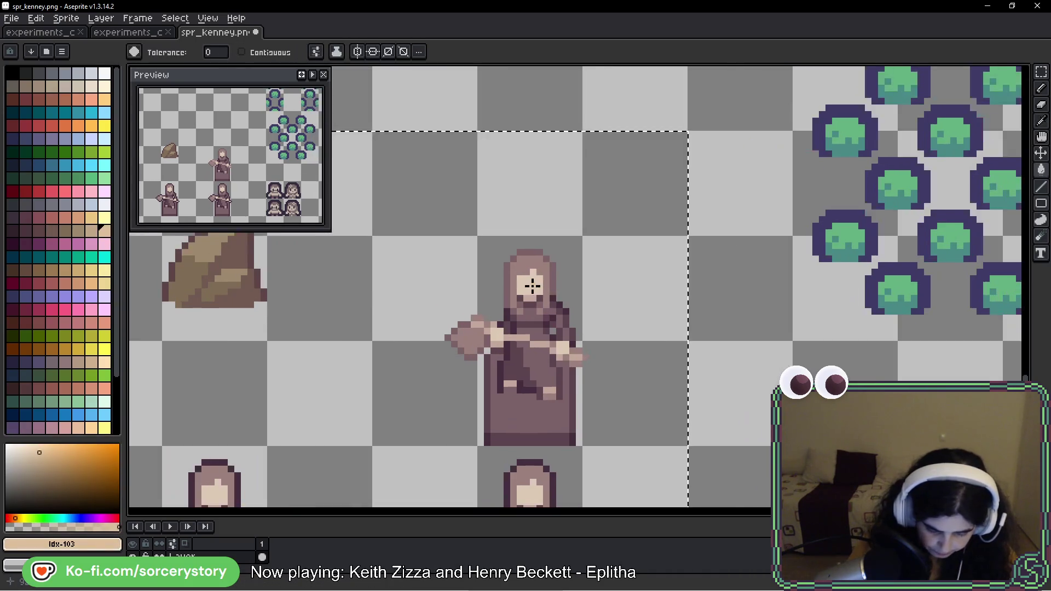
{"action": "left_click", "coordinate": [93, 231]}
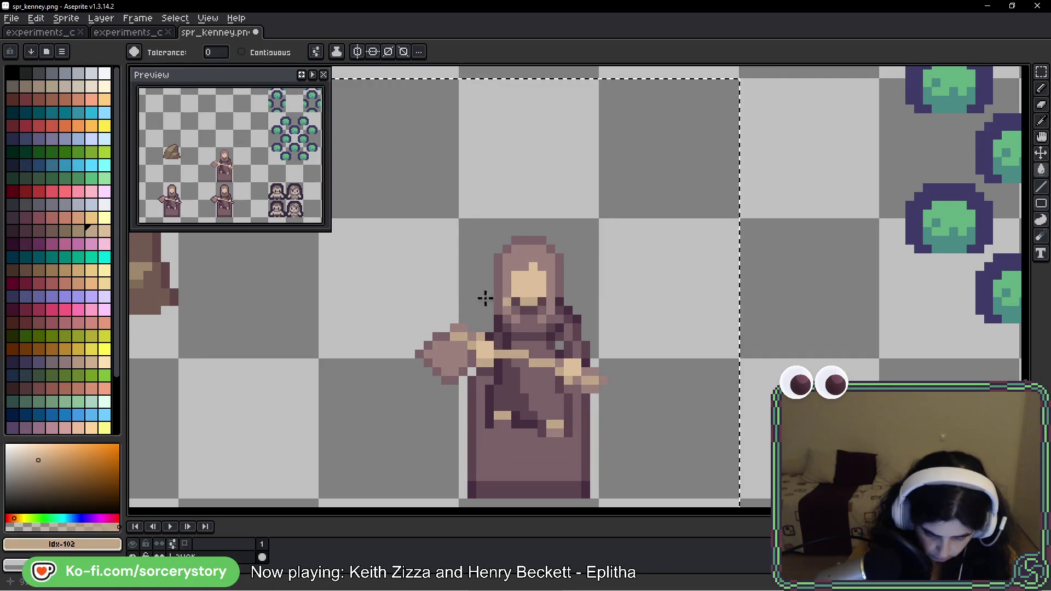
{"action": "left_click", "coordinate": [80, 231]}
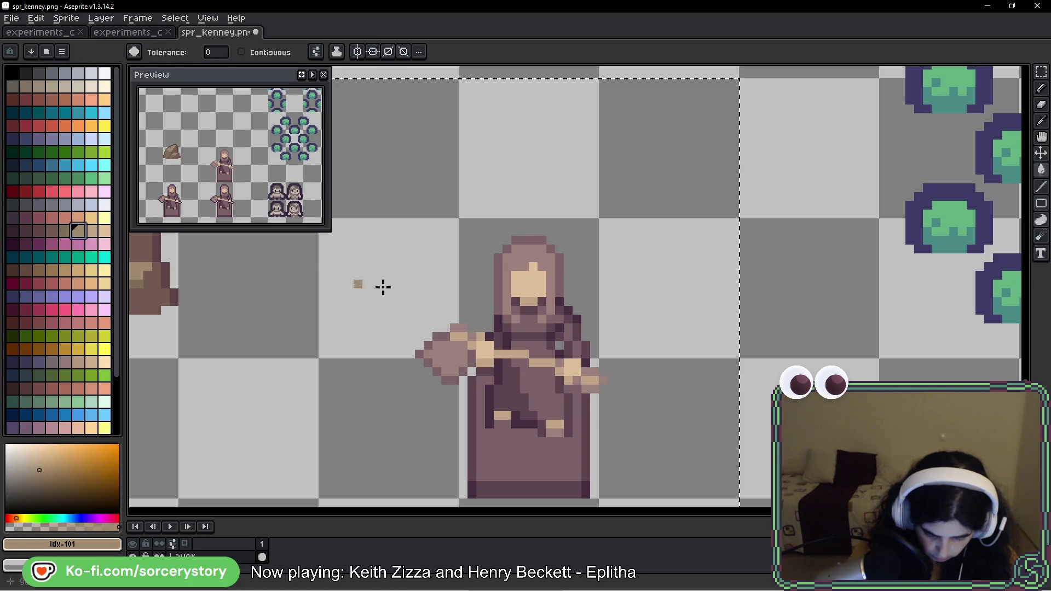
{"action": "left_click", "coordinate": [515, 264]}
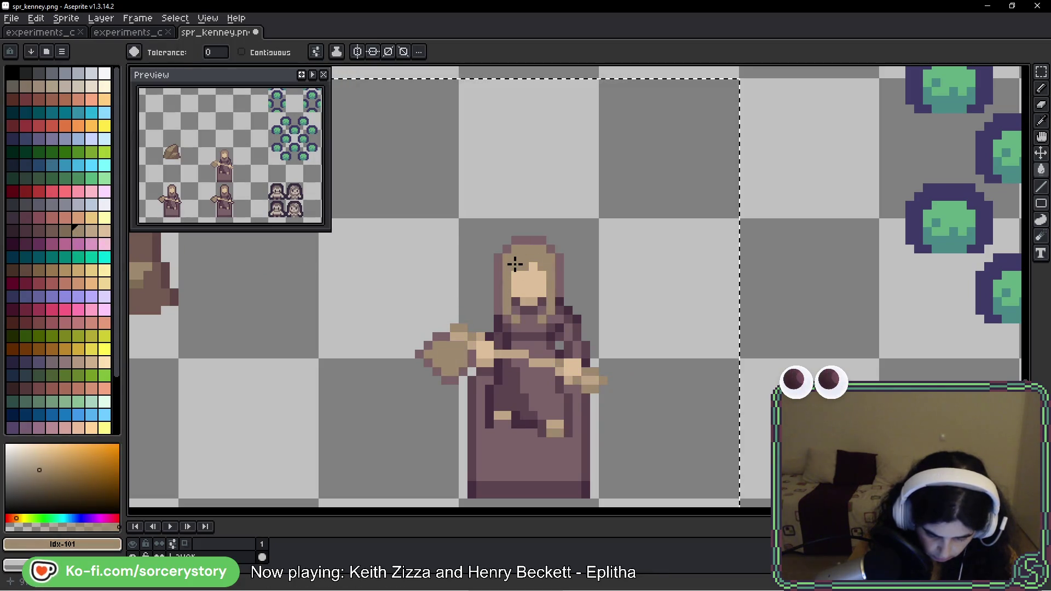
Step: Refill the statue's robe and its detail pixels with darker brown shades
{"action": "left_click", "coordinate": [65, 233]}
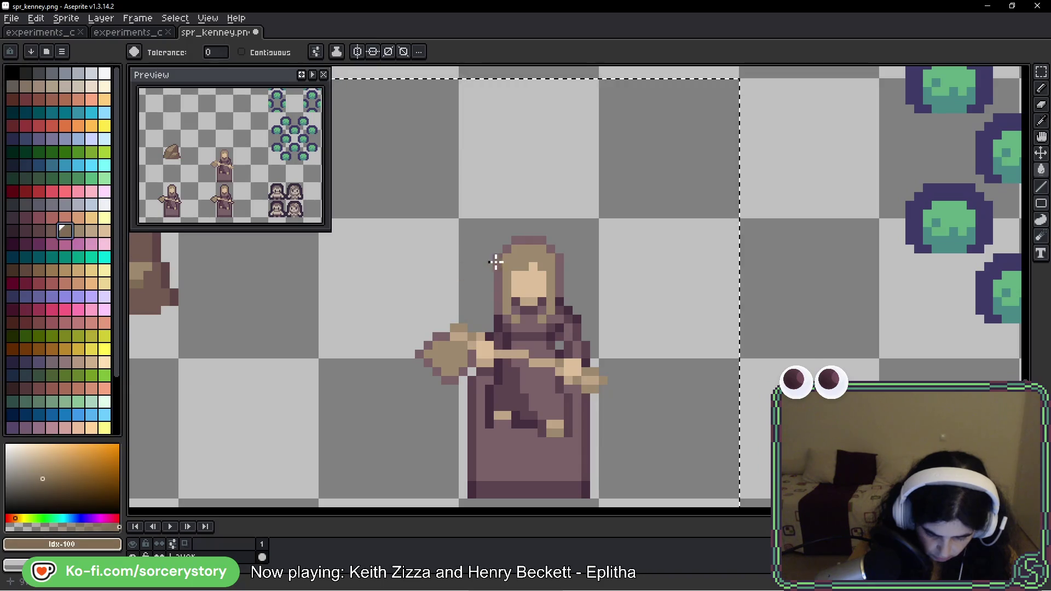
{"action": "left_click", "coordinate": [500, 261]}
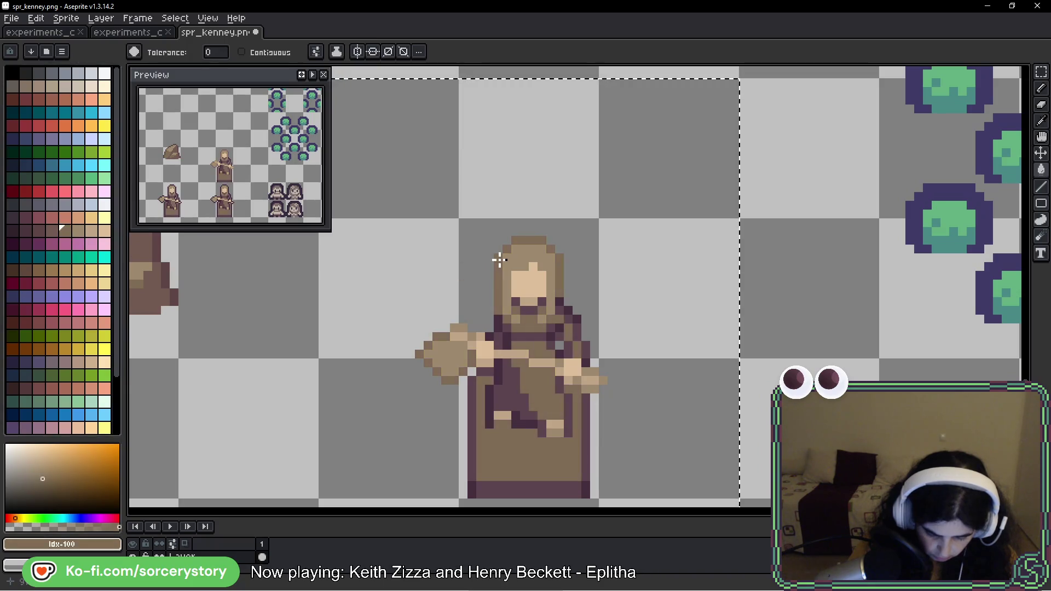
{"action": "left_click", "coordinate": [53, 231]}
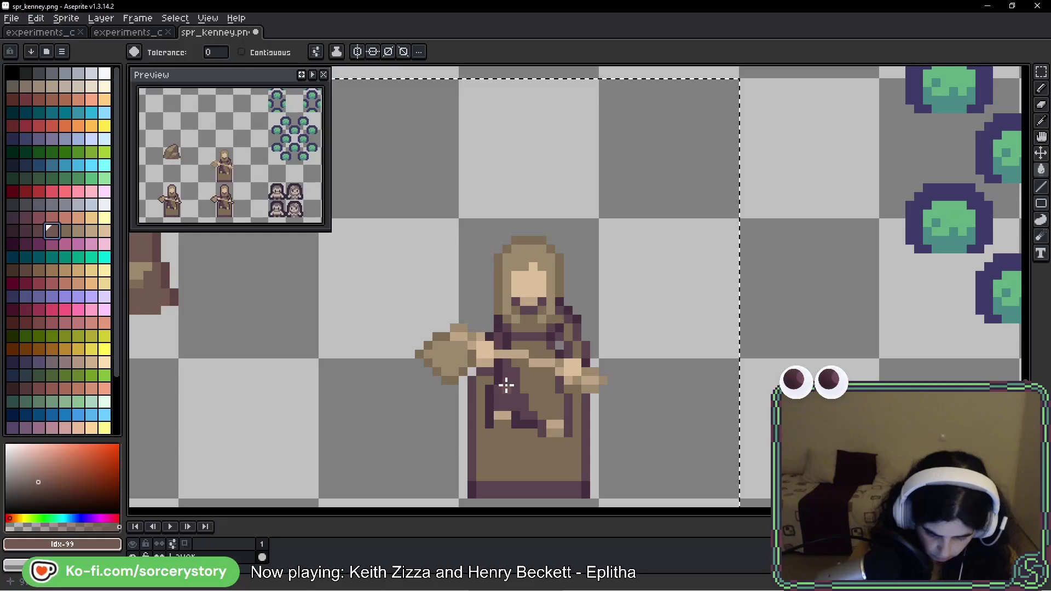
{"action": "left_click", "coordinate": [506, 386]}
{"action": "left_click", "coordinate": [38, 232]}
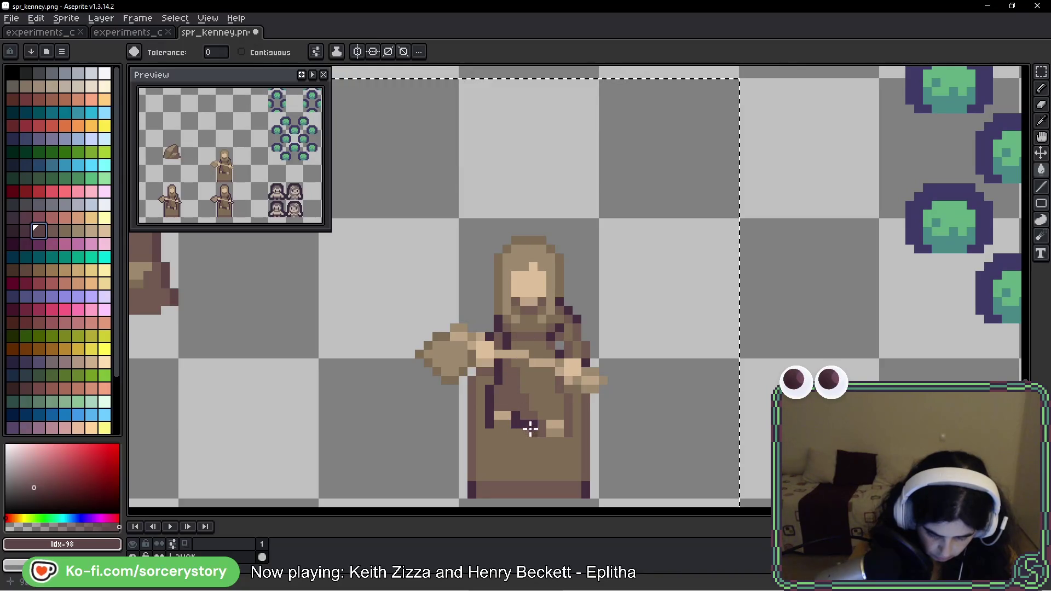
{"action": "left_click", "coordinate": [490, 417]}
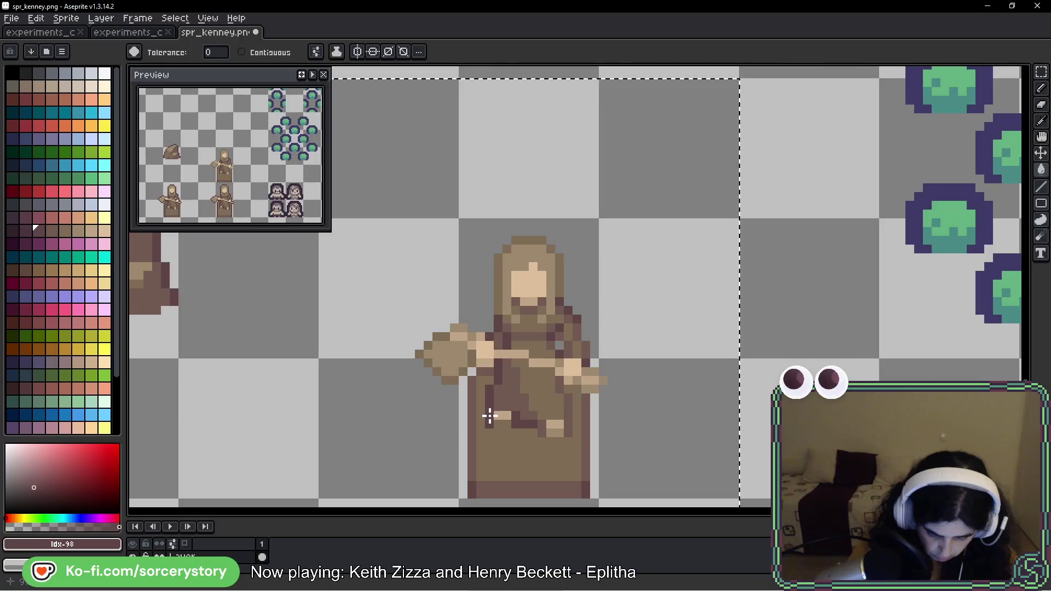
Step: Undo the brown recolour so the statues return to mauve
{"action": "scroll", "coordinate": [533, 405], "scroll_direction": "down", "scroll_amount": 4}
{"action": "left_click_drag", "start_coordinate": [559, 407], "coordinate": [546, 291]}
{"action": "key", "text": "v"}
{"action": "key", "text": "ctrl+z"}
{"action": "key", "text": "ctrl+z"}
{"action": "scroll", "coordinate": [569, 278], "scroll_direction": "up", "scroll_amount": 1}
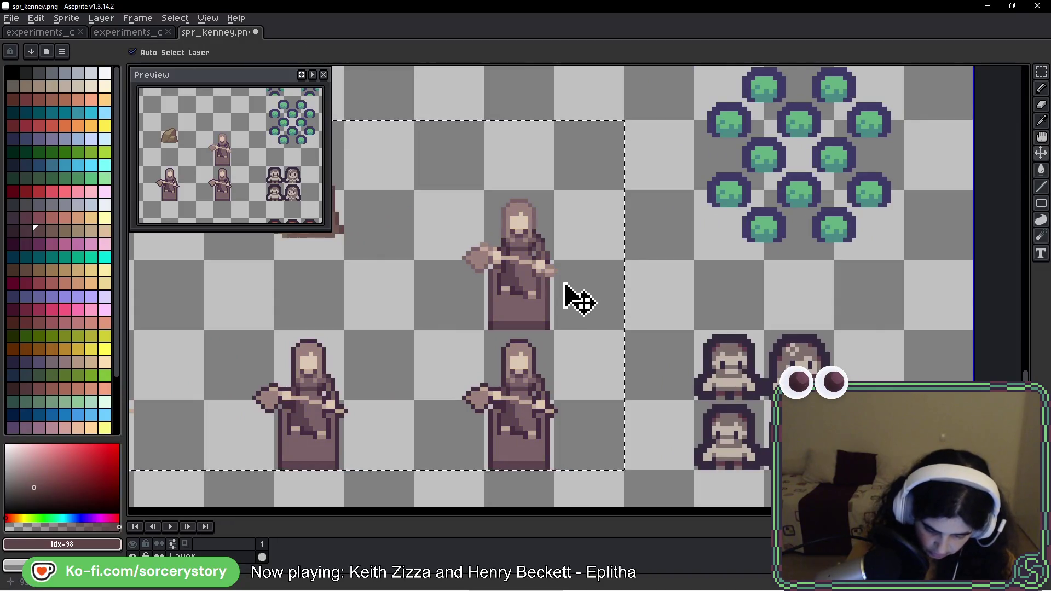
{"action": "key", "text": "g"}
{"action": "mouse_move", "coordinate": [563, 295]}
{"action": "left_mouse_down"}
{"action": "mouse_move", "coordinate": [634, 269]}
{"action": "mouse_move", "coordinate": [628, 295]}
{"action": "left_mouse_up"}
Step: Sample a dark mauve from the statue, choose a dark mauve swatch, and zoom in
{"action": "key", "text": "v"}
{"action": "key", "text": "g"}
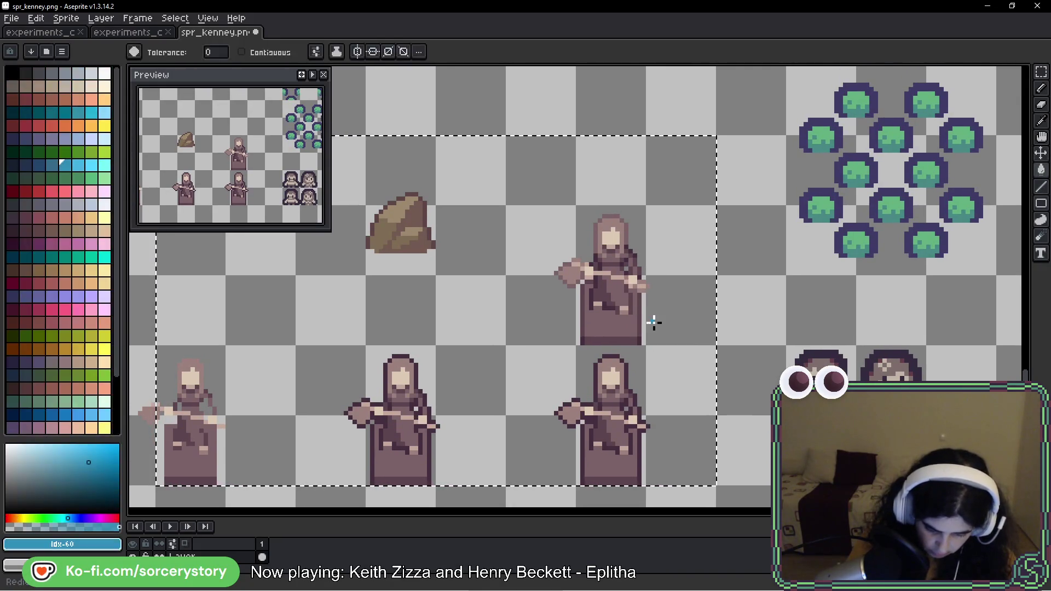
{"action": "scroll", "coordinate": [440, 239], "scroll_direction": "up", "scroll_amount": 1}
{"action": "key", "text": "i"}
{"action": "left_click", "coordinate": [441, 239]}
{"action": "key", "text": "g"}
{"action": "left_click", "coordinate": [11, 229]}
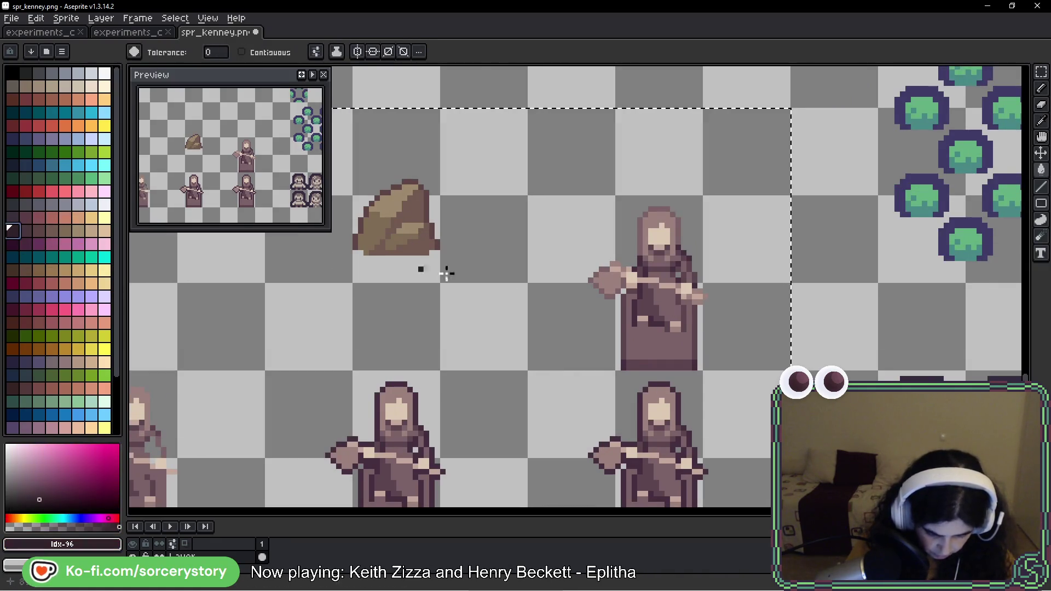
{"action": "scroll", "coordinate": [441, 272], "scroll_direction": "up", "scroll_amount": 1}
{"action": "scroll", "coordinate": [537, 348], "scroll_direction": "up", "scroll_amount": 2}
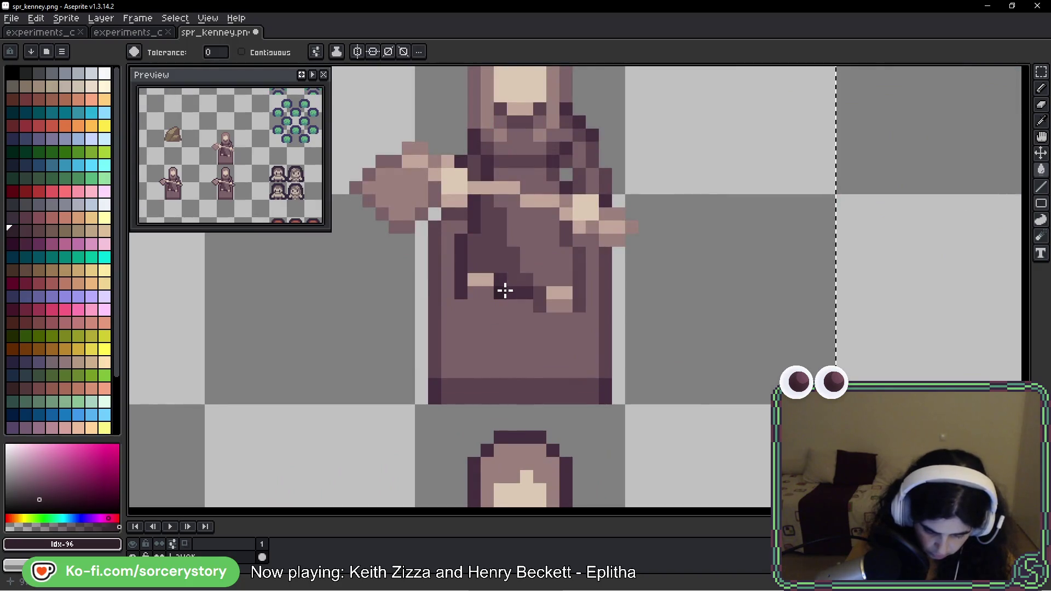
Step: Fill the statue's robe with neighbouring darker shades
{"action": "left_click", "coordinate": [25, 230]}
{"action": "left_click", "coordinate": [476, 391]}
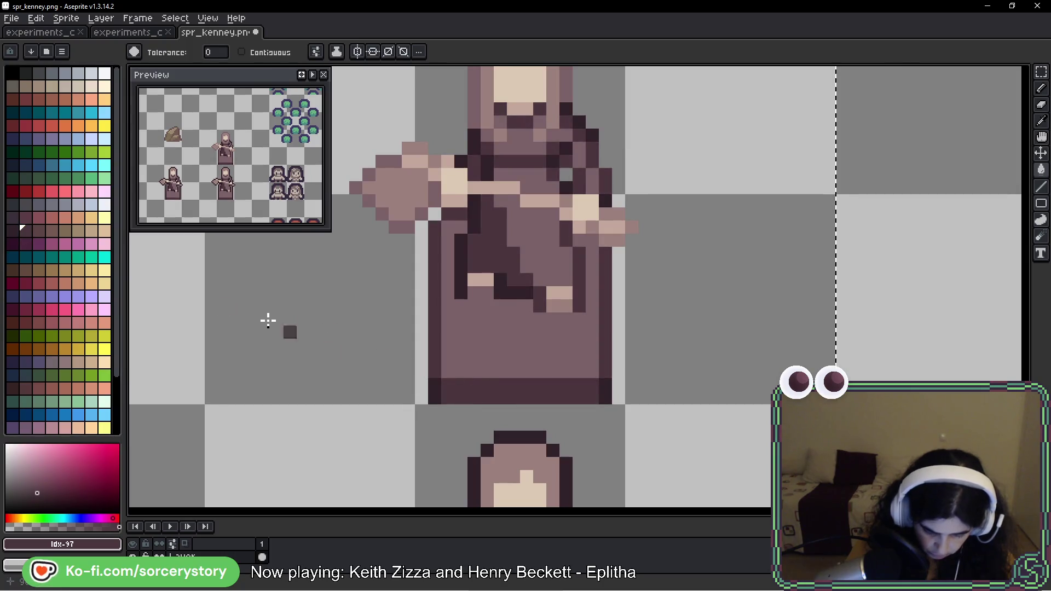
{"action": "left_click", "coordinate": [41, 232]}
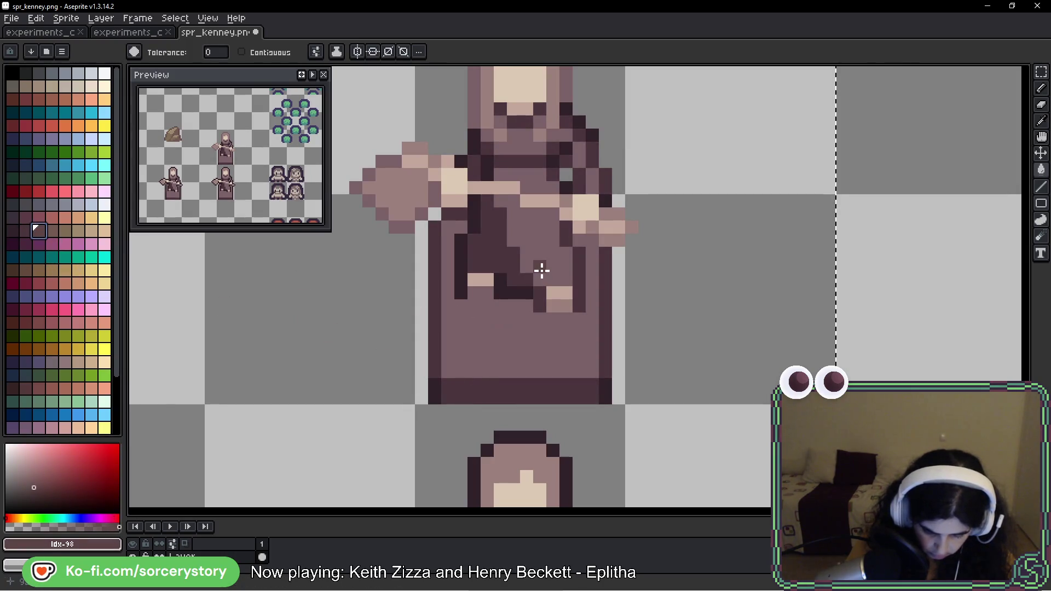
{"action": "left_click", "coordinate": [541, 270]}
{"action": "left_click_drag", "start_coordinate": [545, 251], "coordinate": [509, 364]}
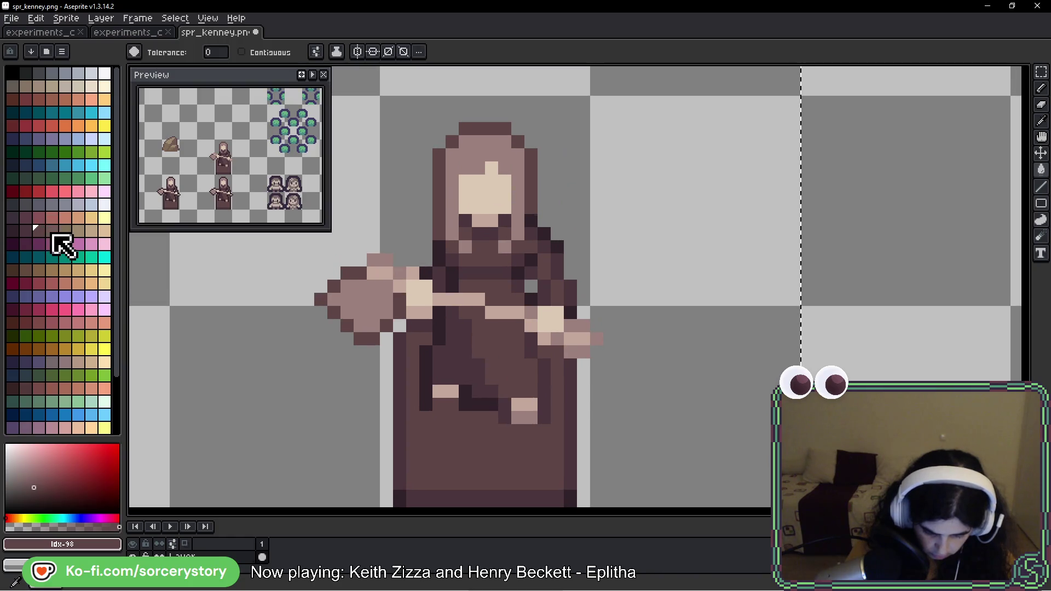
Step: Fill the statue's hood and hand with a darker brown
{"action": "left_click", "coordinate": [53, 234]}
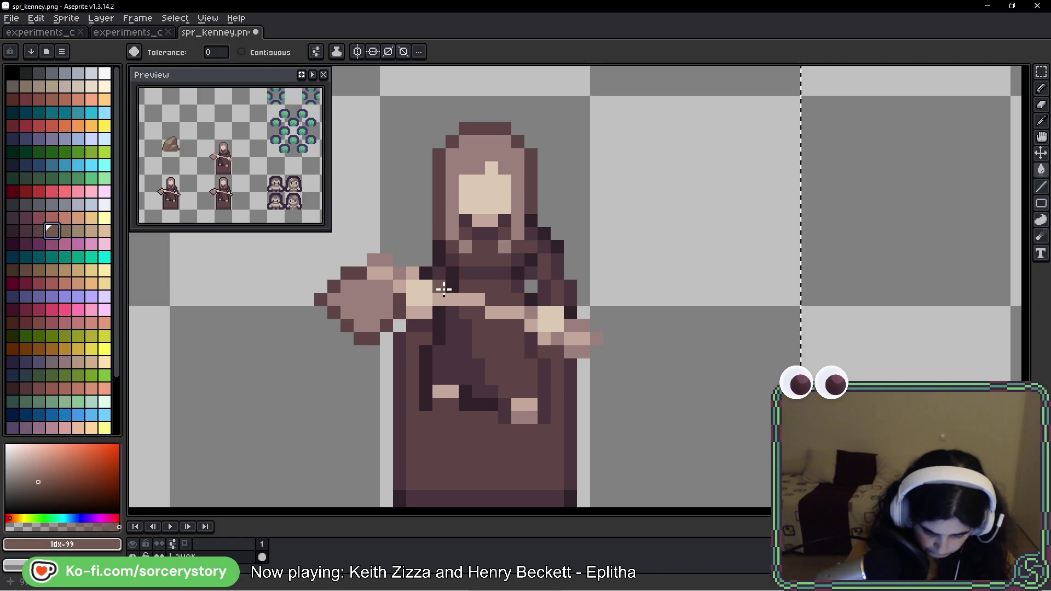
{"action": "left_click", "coordinate": [452, 197]}
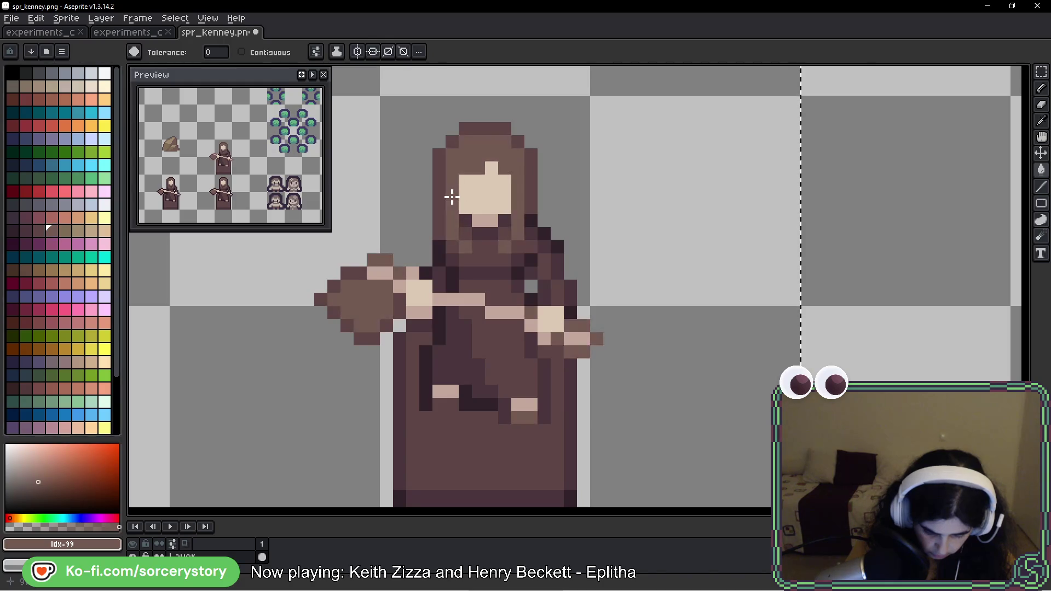
{"action": "key", "text": "ctrl+z"}
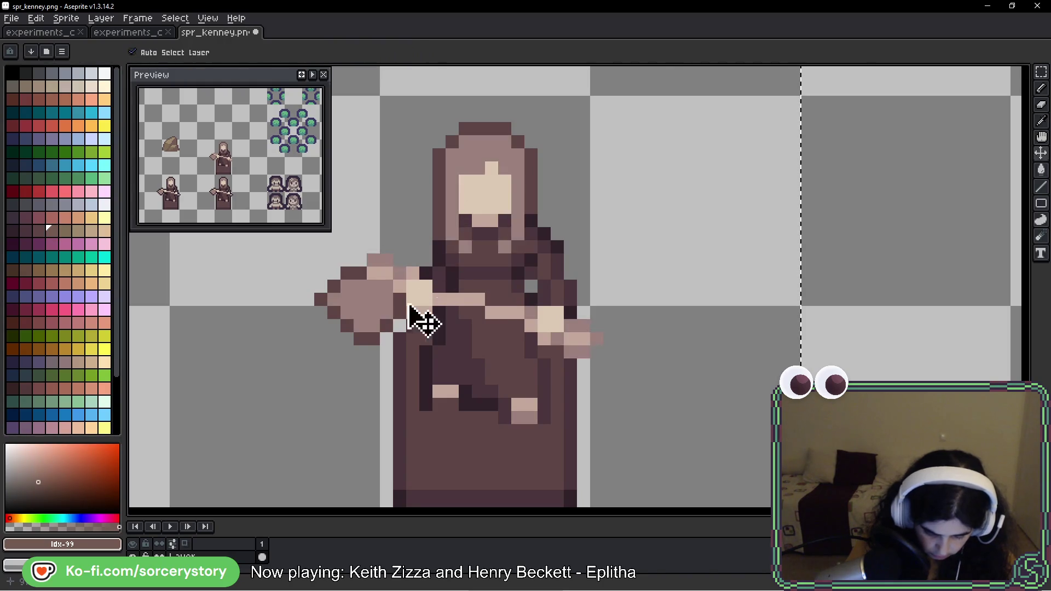
{"action": "left_click", "coordinate": [39, 231]}
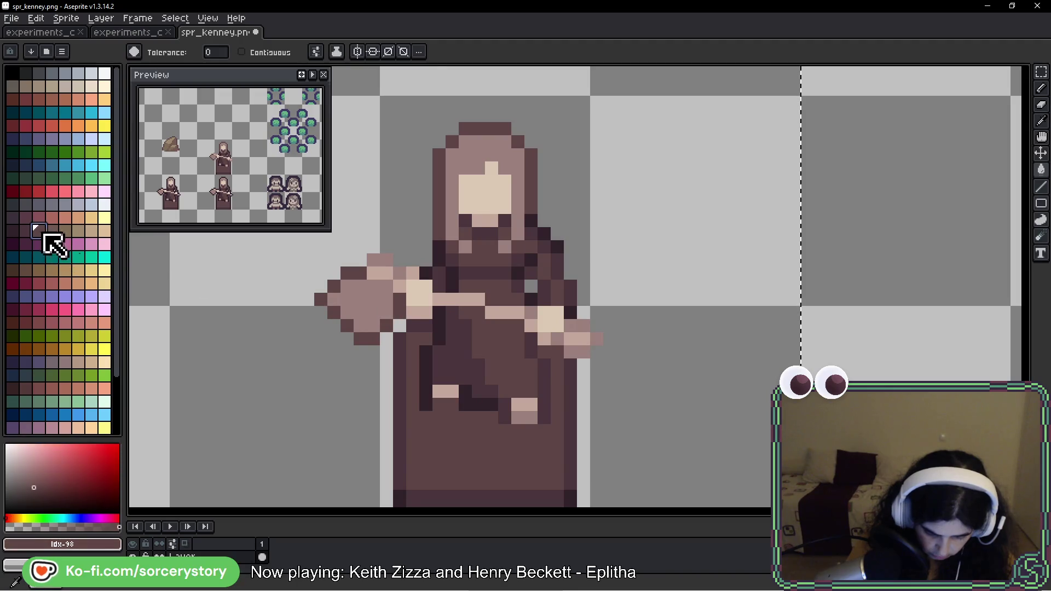
{"action": "left_click", "coordinate": [51, 230]}
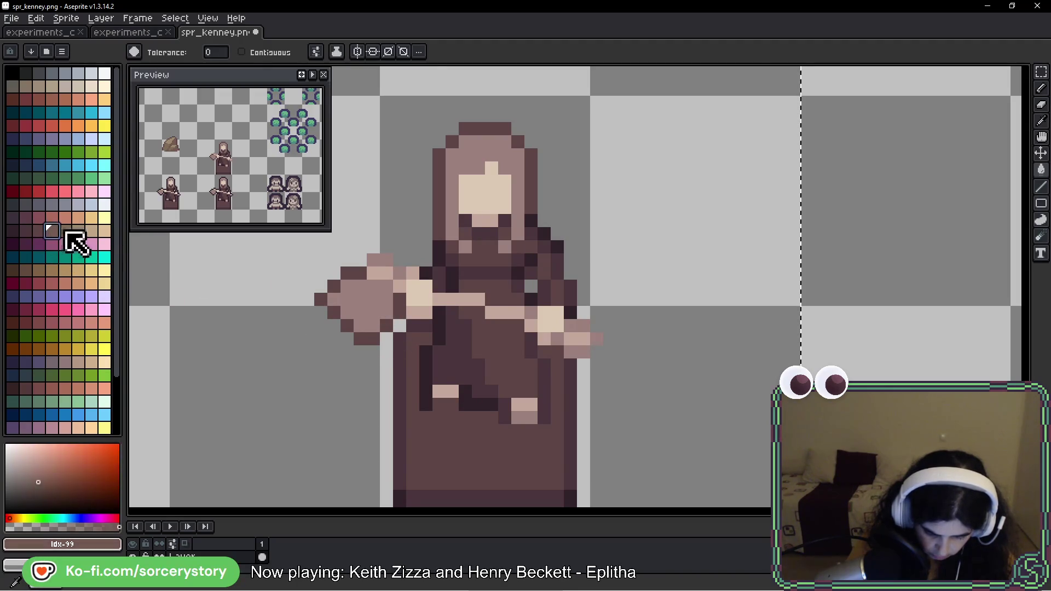
{"action": "left_click", "coordinate": [457, 165]}
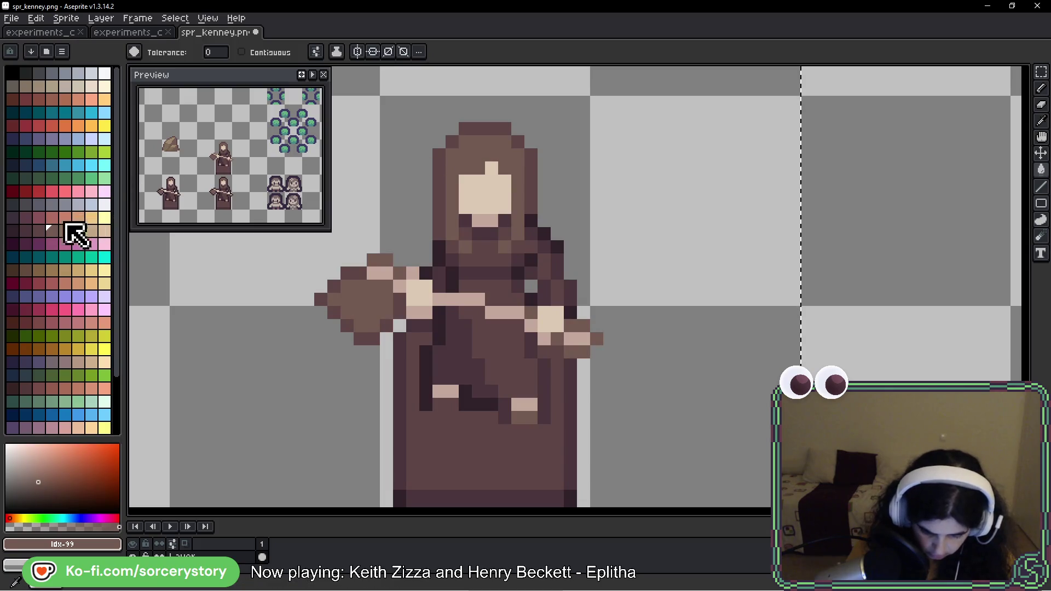
Step: Recolour the pinkish highlights and pale face with tan
{"action": "left_click", "coordinate": [65, 232]}
{"action": "left_click", "coordinate": [489, 219]}
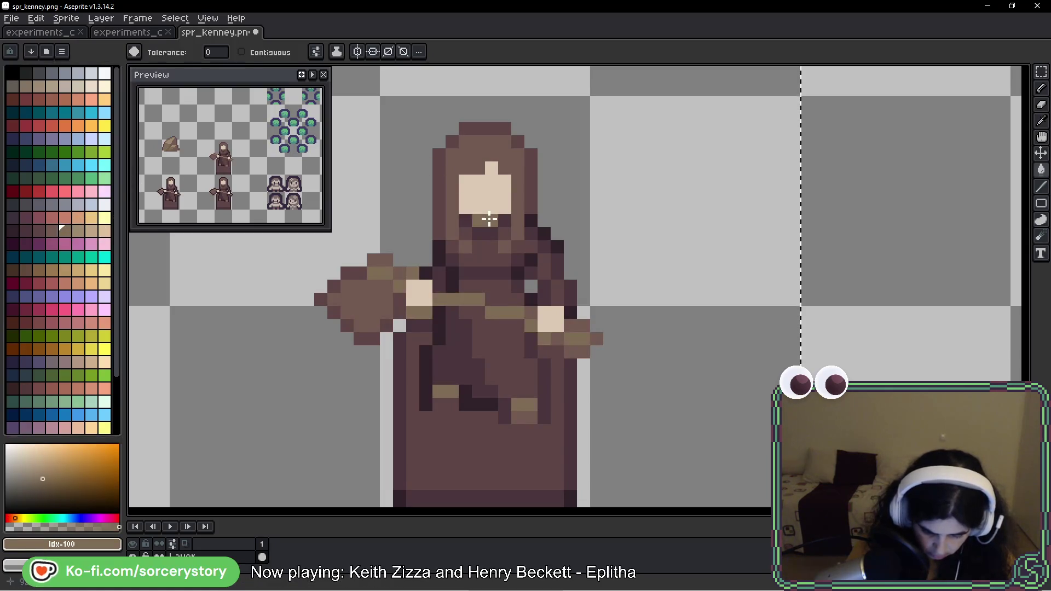
{"action": "left_click", "coordinate": [78, 231]}
{"action": "left_click", "coordinate": [496, 197]}
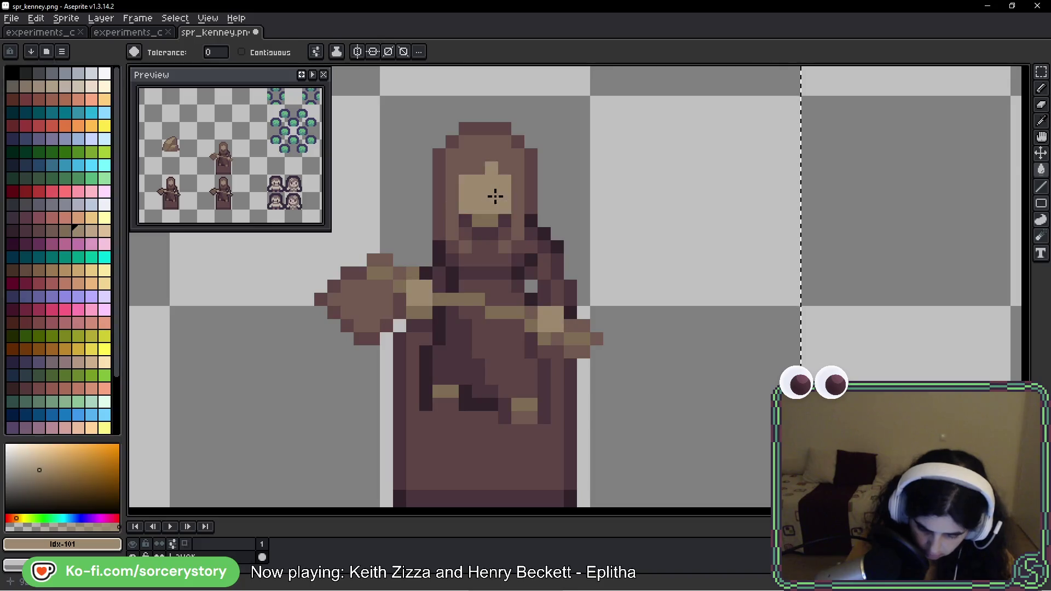
{"action": "scroll", "coordinate": [631, 304], "scroll_direction": "down", "scroll_amount": 5}
Step: Paint the statue's stray pink arm pixels with the robe's dark brown #725a51
{"action": "scroll", "coordinate": [631, 291], "scroll_direction": "down", "scroll_amount": 1}
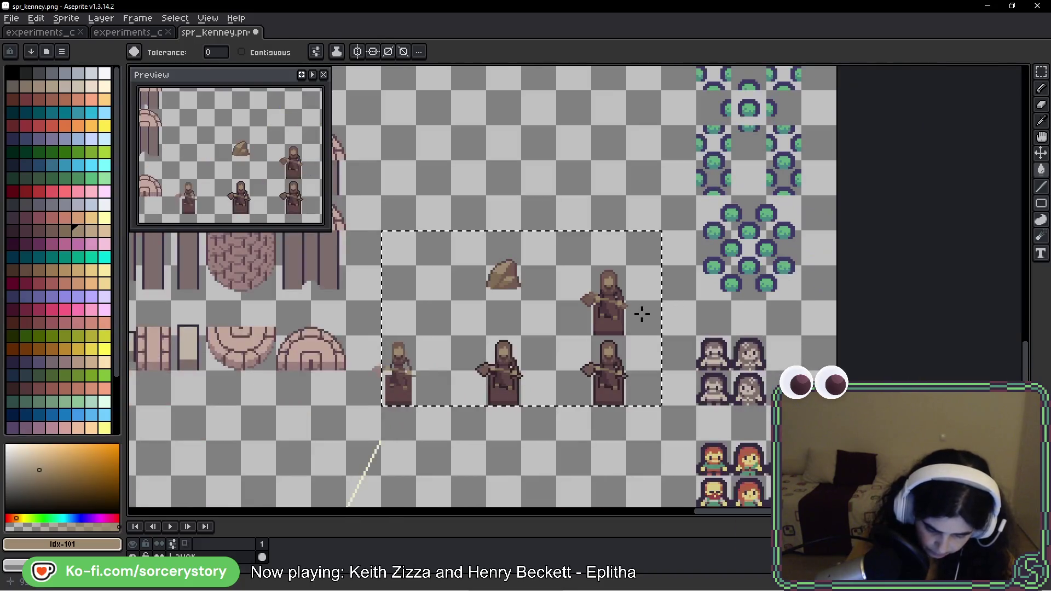
{"action": "scroll", "coordinate": [395, 336], "scroll_direction": "up", "scroll_amount": 3}
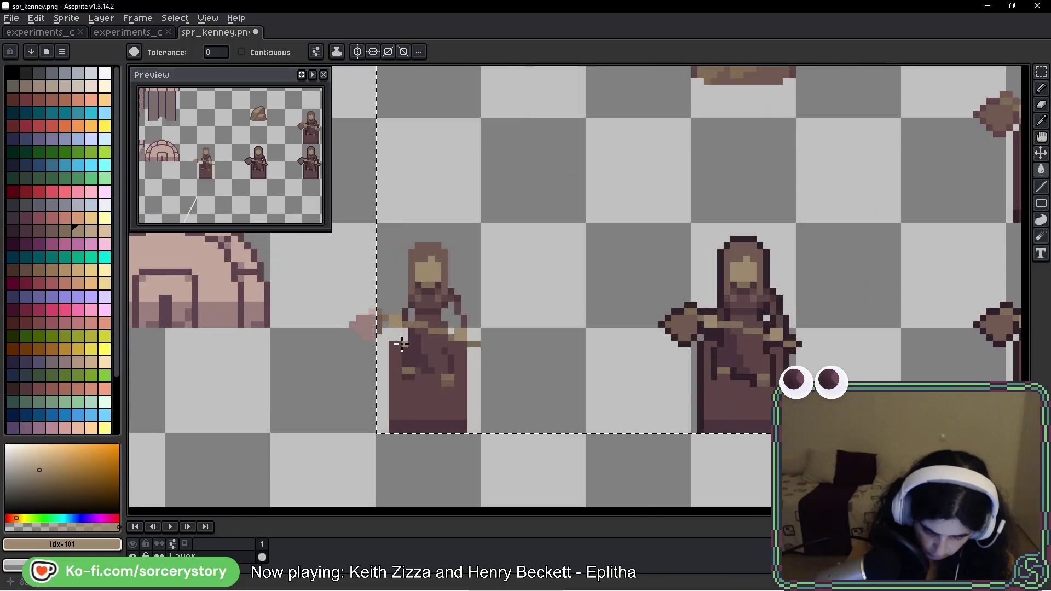
{"action": "scroll", "coordinate": [377, 328], "scroll_direction": "up", "scroll_amount": 2}
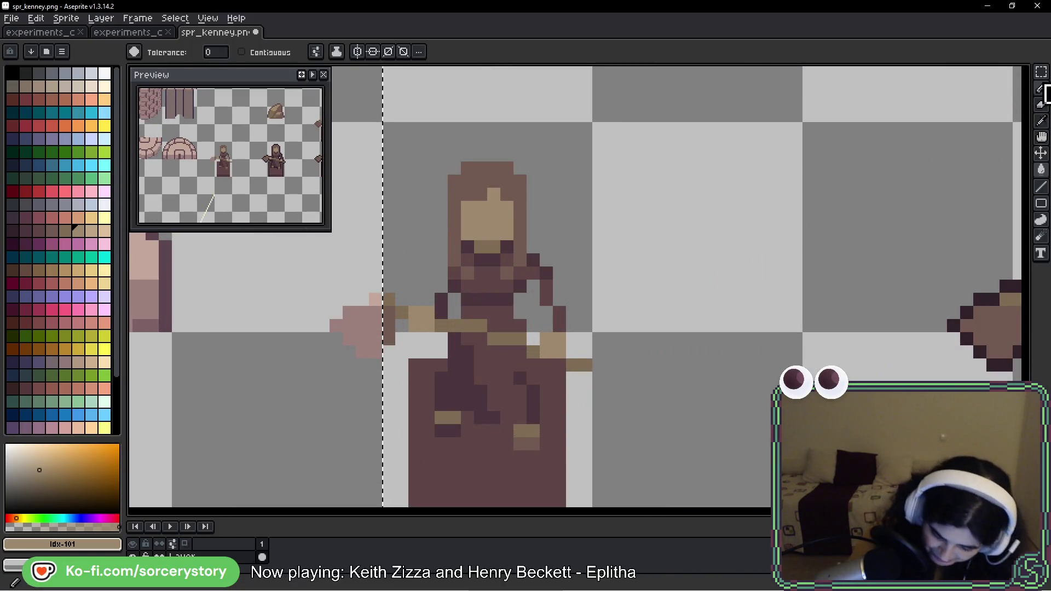
{"action": "key", "text": "m"}
{"action": "key", "text": "ctrl+v"}
{"action": "key", "text": "ctrl+z"}
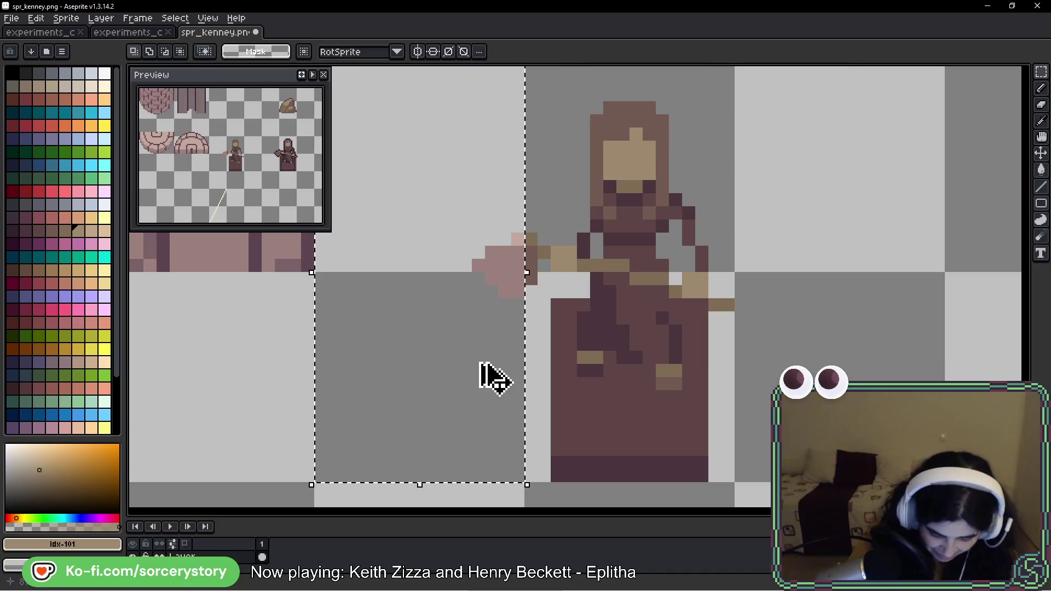
{"action": "key", "text": "i"}
{"action": "scroll", "coordinate": [547, 285], "scroll_direction": "up", "scroll_amount": 2}
{"action": "left_click", "coordinate": [508, 216]}
{"action": "key", "text": "g"}
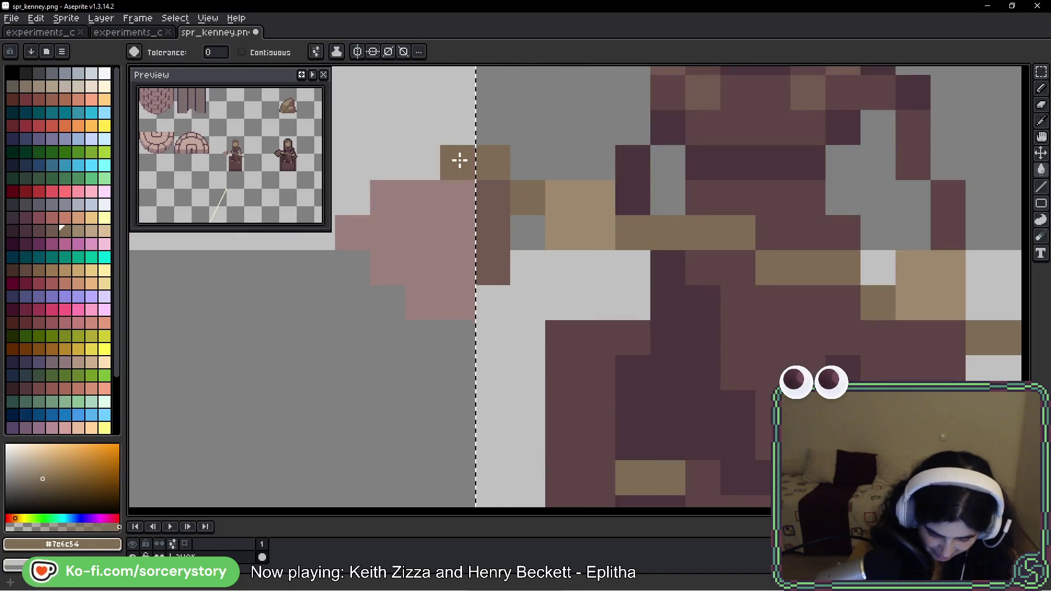
{"action": "left_click", "coordinate": [500, 206], "text": "alt"}
{"action": "left_click", "coordinate": [457, 162]}
{"action": "left_click", "coordinate": [454, 286]}
{"action": "scroll", "coordinate": [542, 299], "scroll_direction": "down", "scroll_amount": 2}
Step: Erase the rock sprite from the sheet and save spr_kenney.png
{"action": "key", "text": "g"}
{"action": "scroll", "coordinate": [542, 299], "scroll_direction": "down", "scroll_amount": 3}
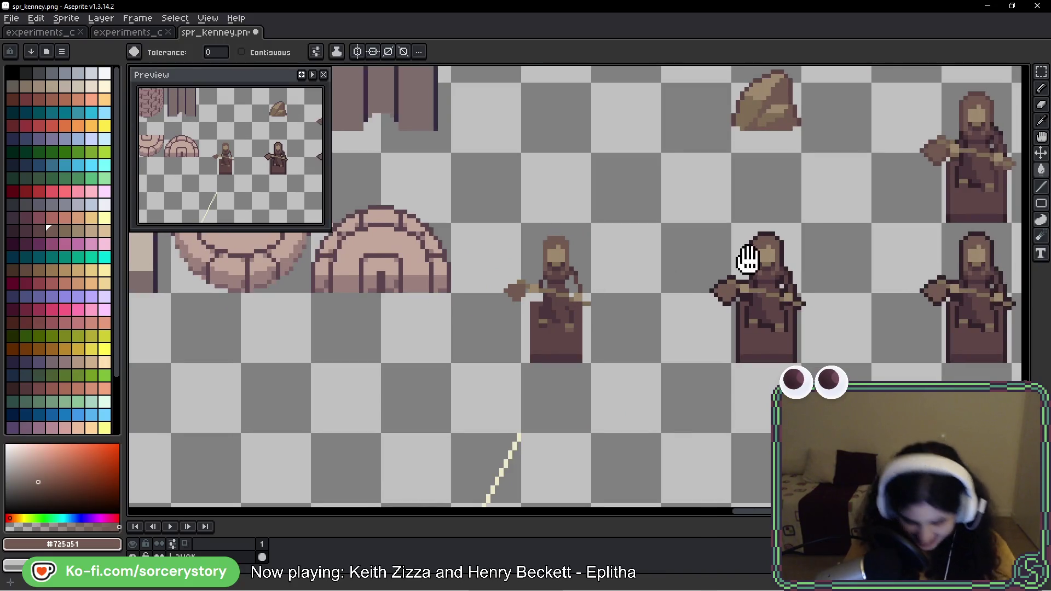
{"action": "scroll", "coordinate": [746, 257], "scroll_direction": "down", "scroll_amount": 1}
{"action": "left_click_drag", "start_coordinate": [746, 258], "coordinate": [559, 269]}
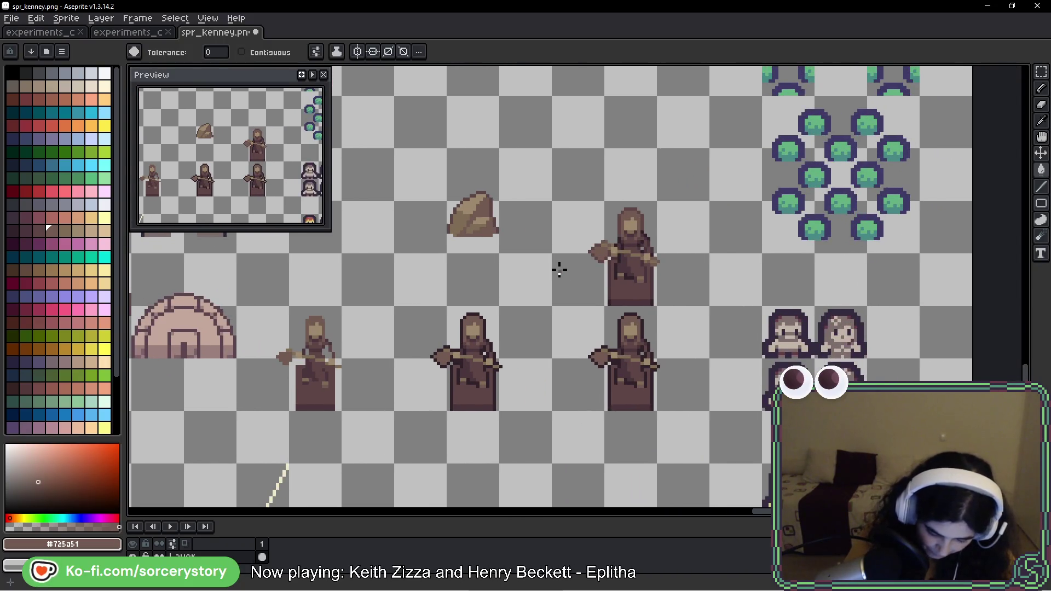
{"action": "left_click", "coordinate": [1040, 72]}
{"action": "left_click_drag", "start_coordinate": [497, 230], "coordinate": [485, 163]}
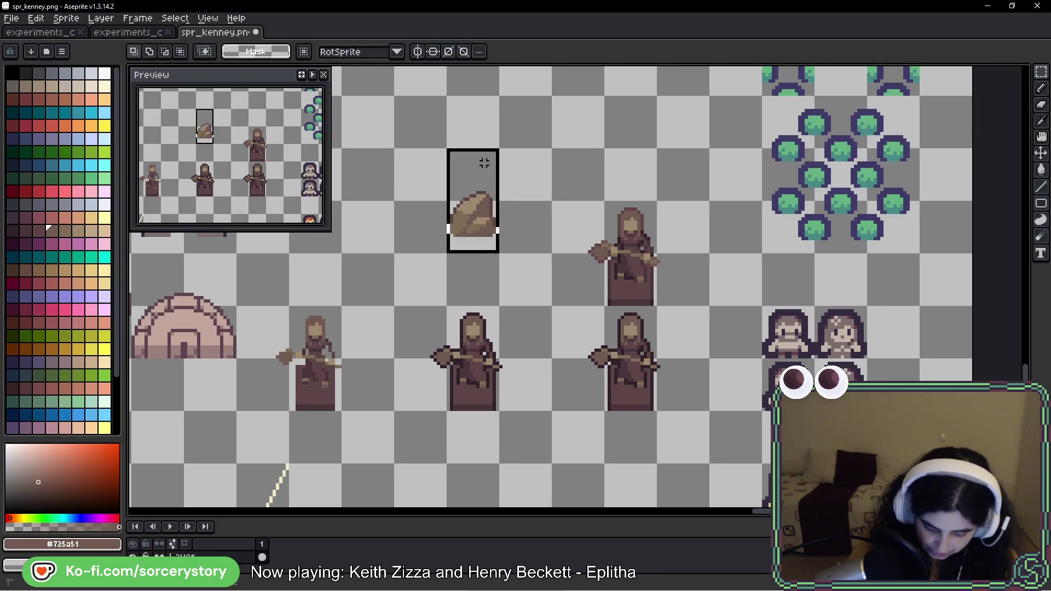
{"action": "key", "text": "Delete"}
{"action": "scroll", "coordinate": [398, 216], "scroll_direction": "down", "scroll_amount": 4}
{"action": "key", "text": "ctrl+s"}
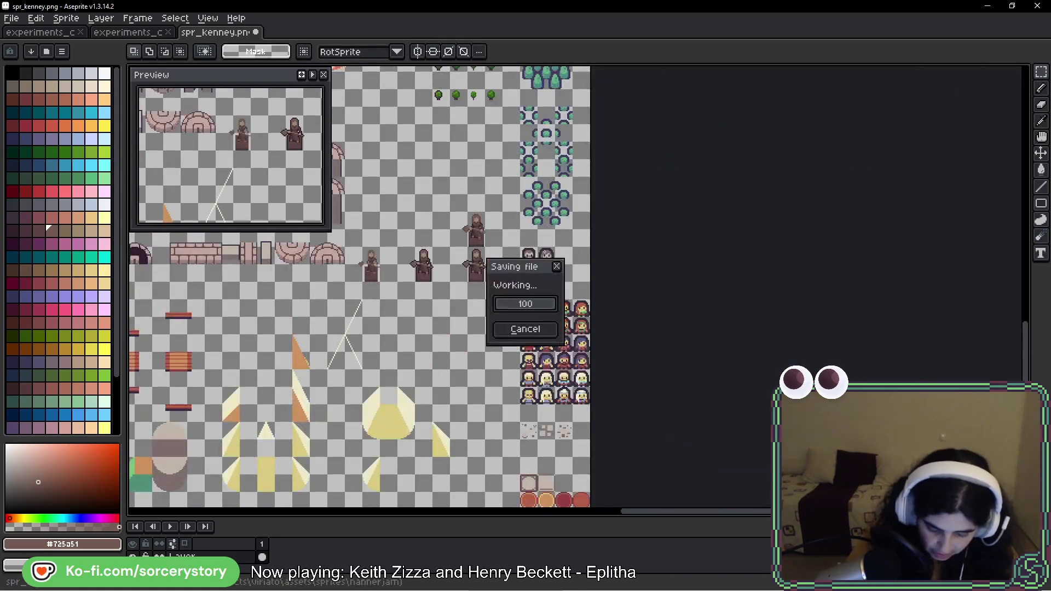
Step: Pan the game map across the forest base to view the brown hooded statues
{"action": "key", "text": "i"}
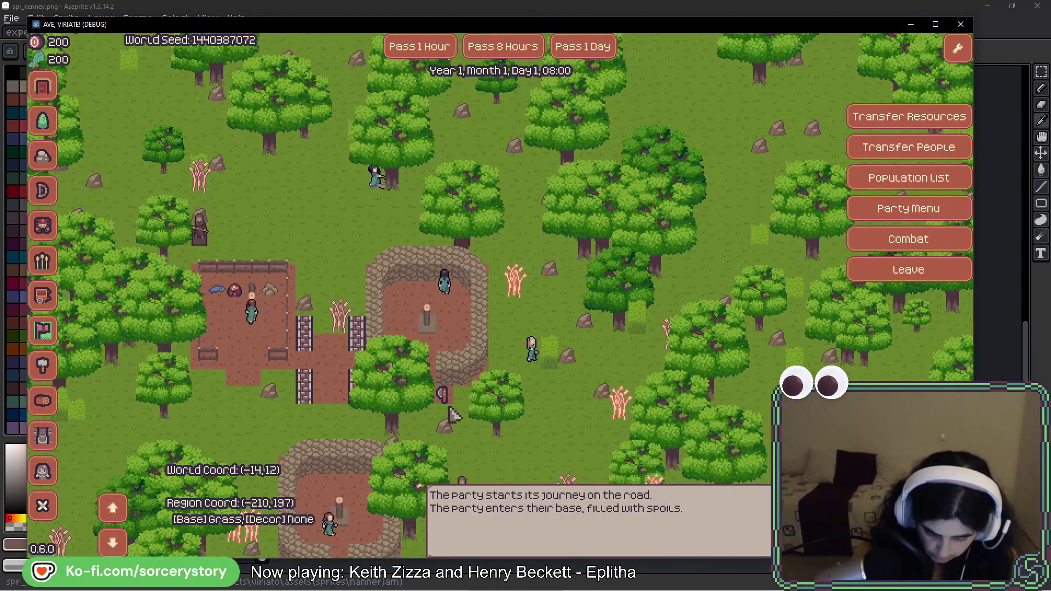
{"action": "mouse_move", "coordinate": [440, 408]}
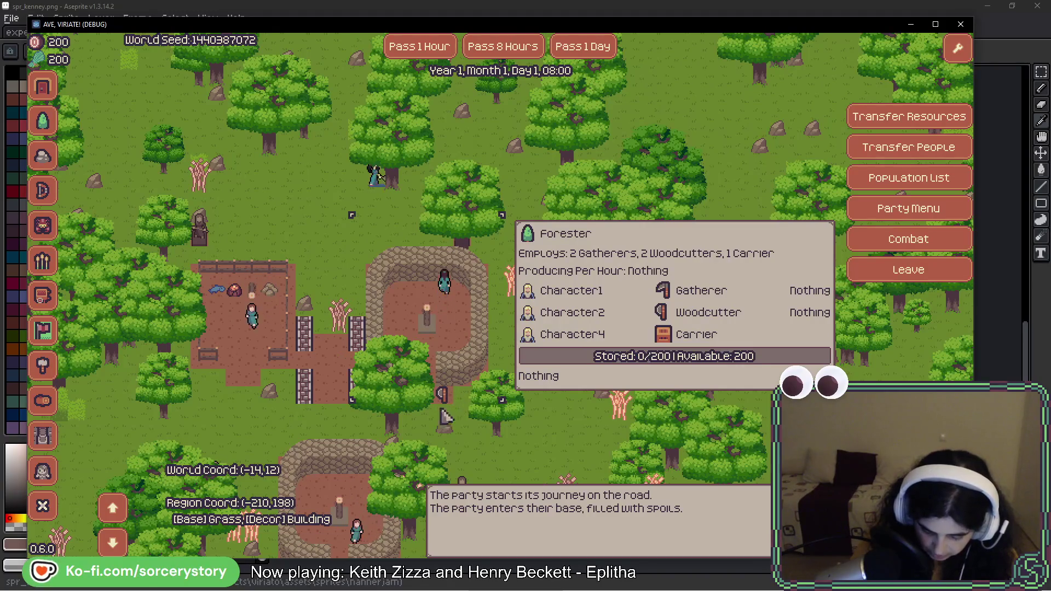
{"action": "key", "text": "a"}
{"action": "key", "text": "s"}
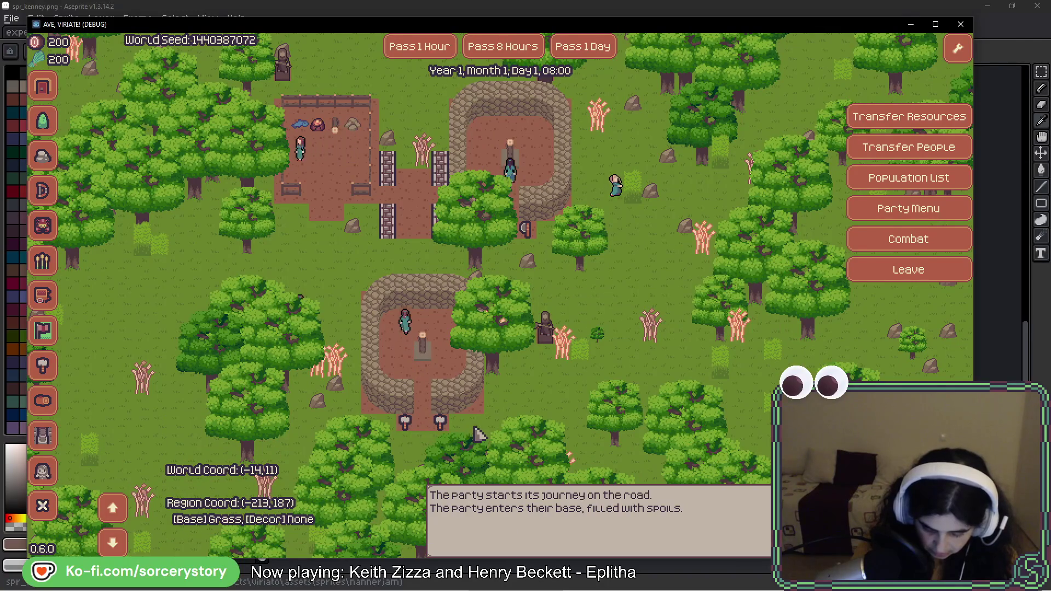
{"action": "key", "text": "w"}
{"action": "key", "text": "w"}
{"action": "key", "text": "w"}
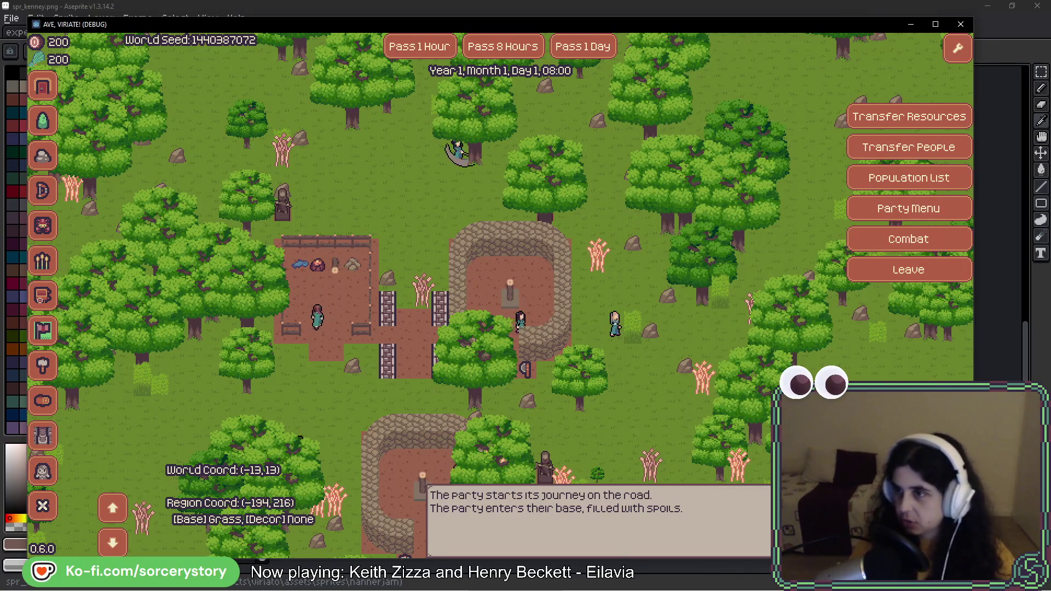
{"action": "left_click", "coordinate": [826, 17]}
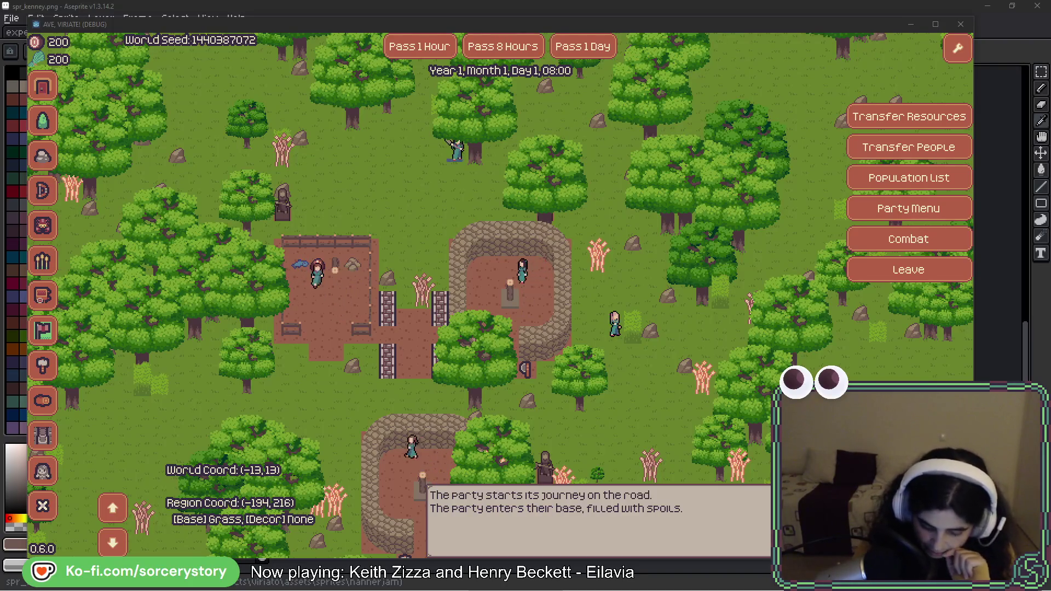
{"action": "left_click", "coordinate": [394, 264]}
{"action": "left_click", "coordinate": [602, 203]}
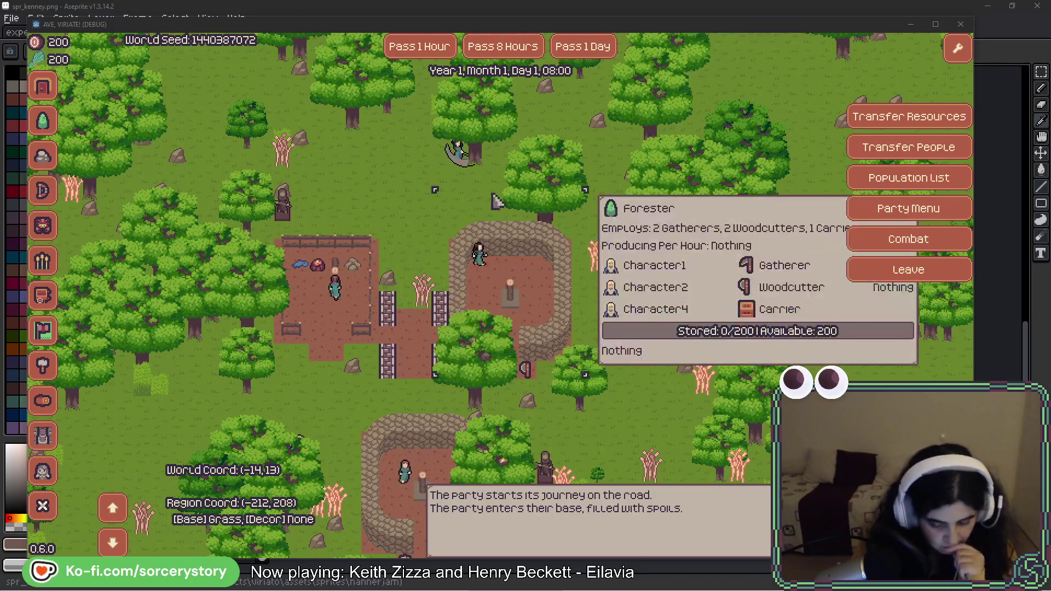
{"action": "left_click", "coordinate": [299, 438]}
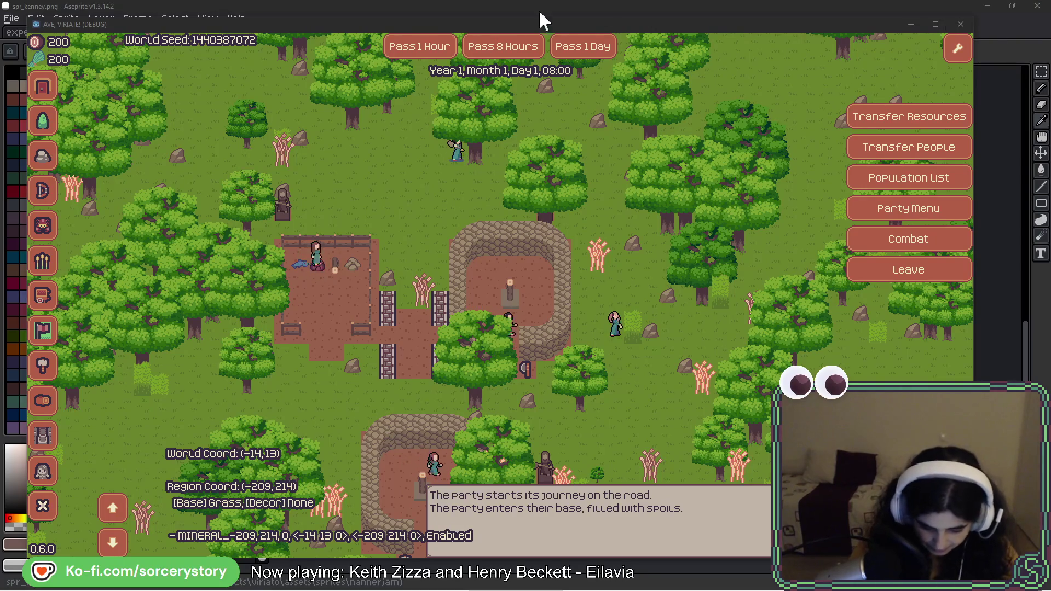
{"action": "left_click", "coordinate": [526, 26]}
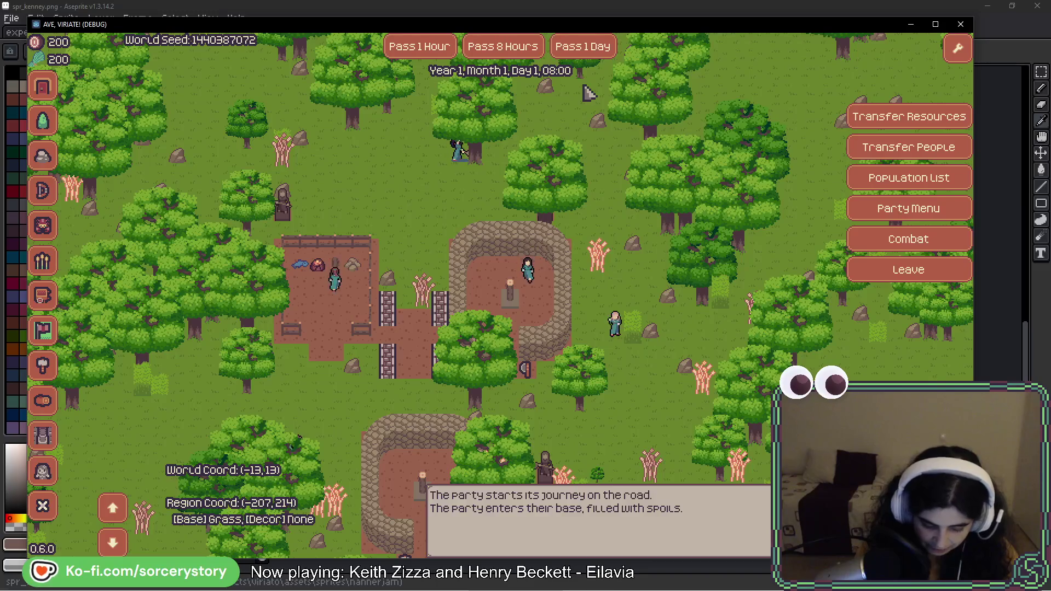
{"action": "key", "text": "Down"}
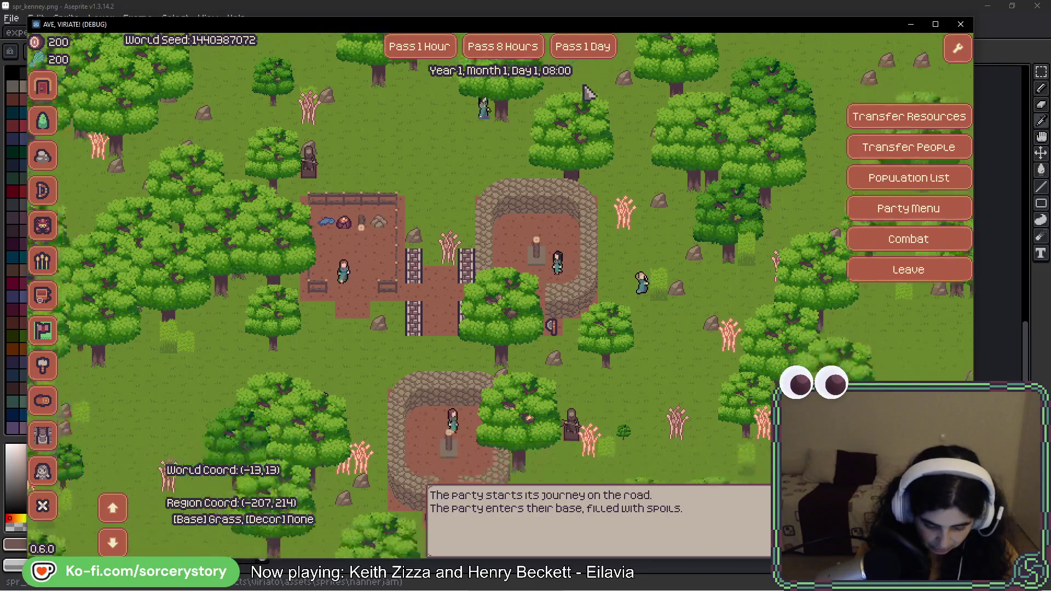
{"action": "key", "text": "Left"}
{"action": "key", "text": "Down"}
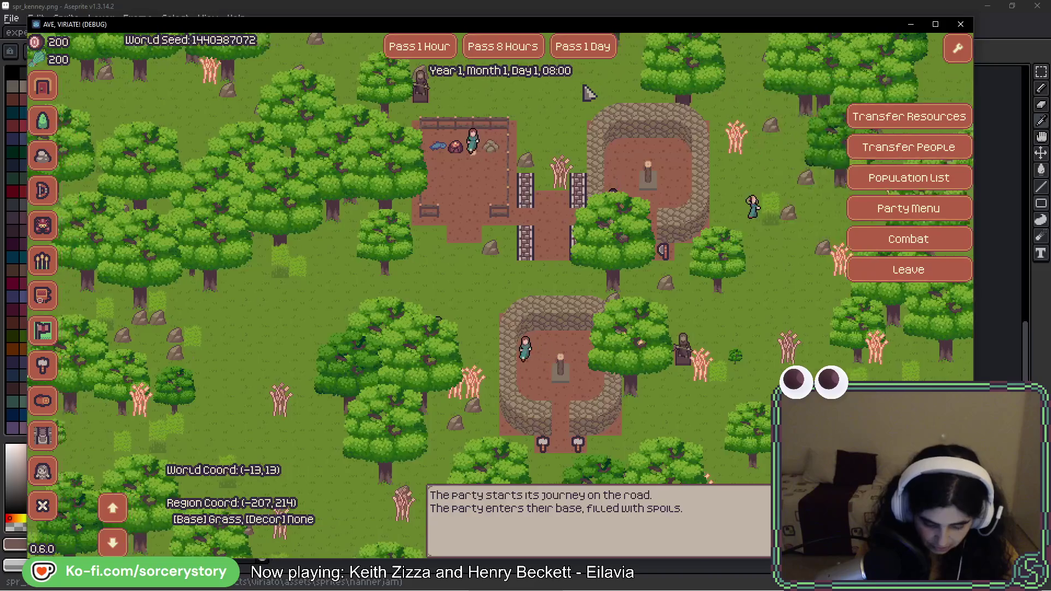
{"action": "key", "text": "Left"}
{"action": "key", "text": "d"}
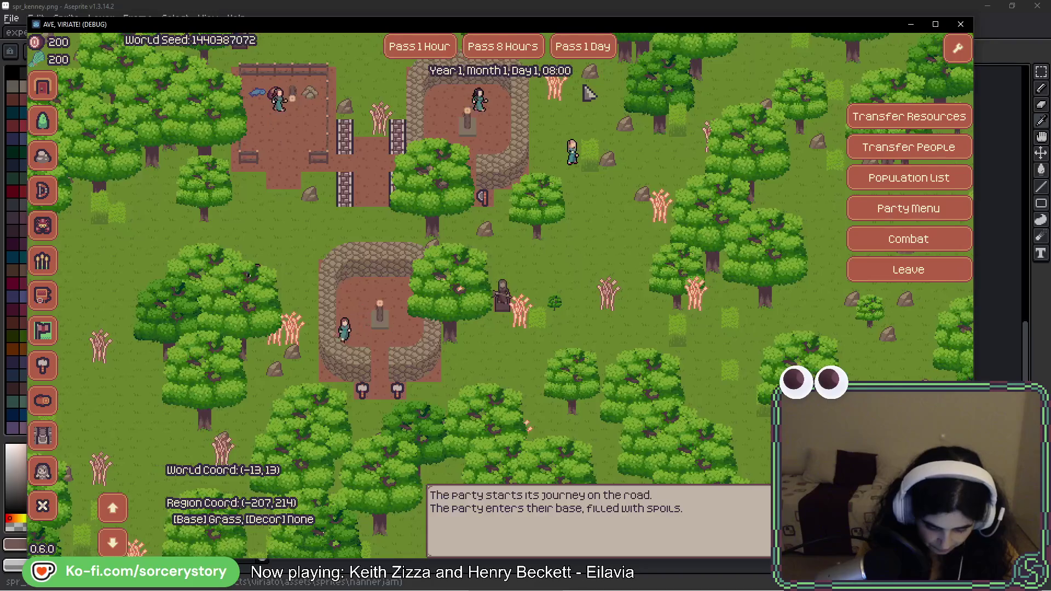
{"action": "key", "text": "w"}
{"action": "key", "text": "w"}
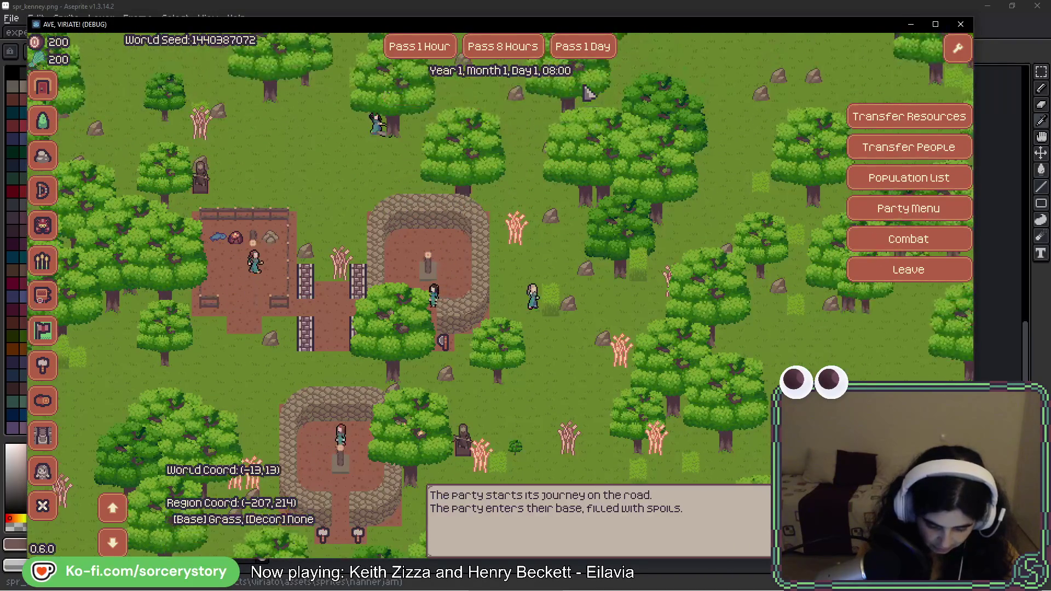